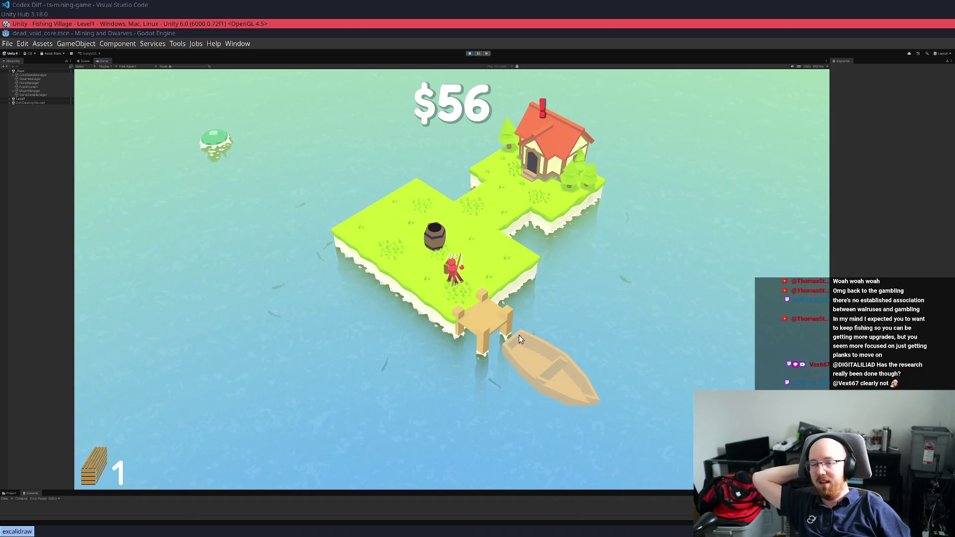
Walk onto the dock, board the boat, and choose GO TO NEXT ISLAND
key("s")
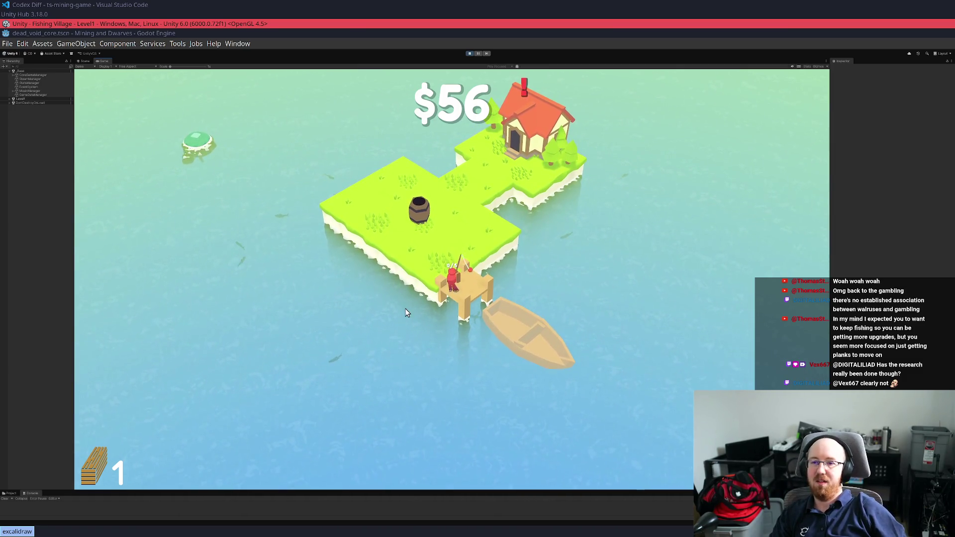
key("e")
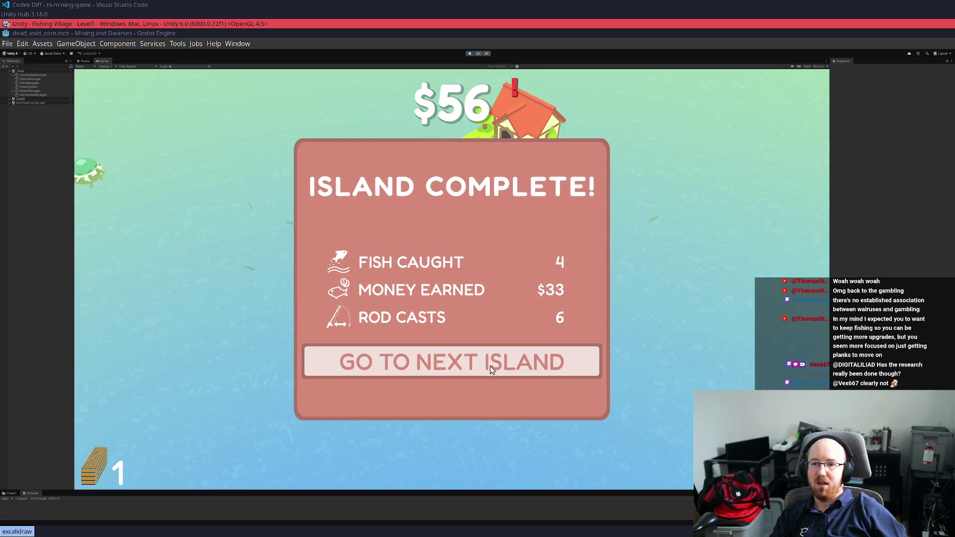
left_click(489, 363)
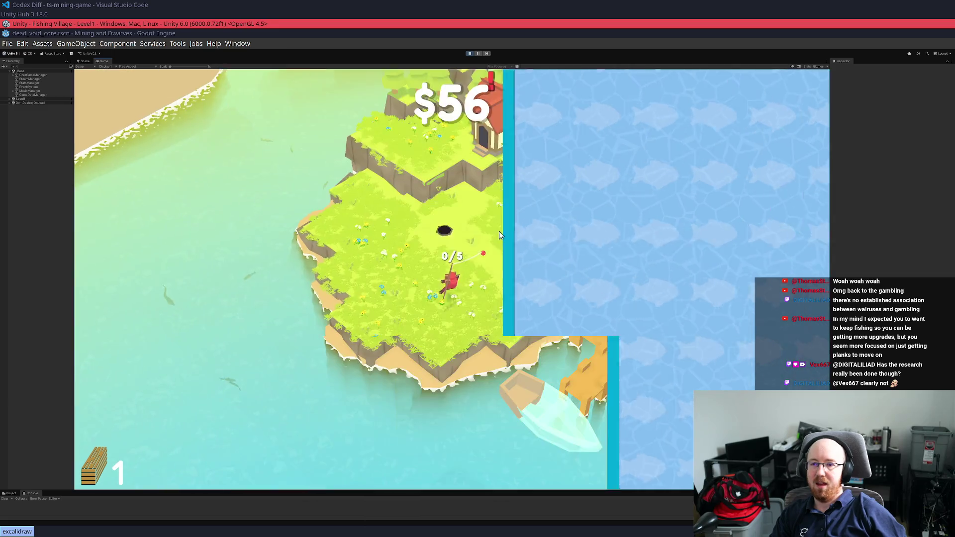
Walk down the dock and deposit the carried plank at the boat
left_click(546, 300)
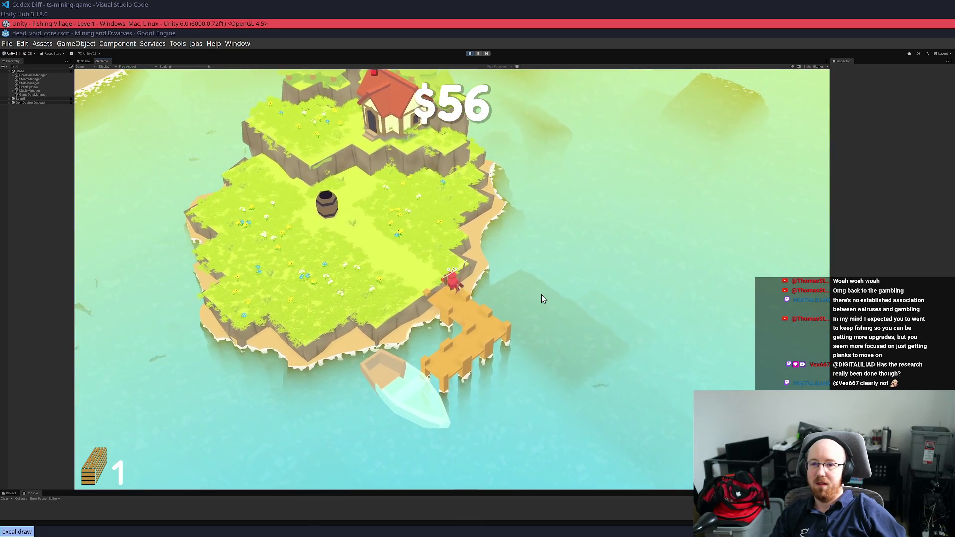
key("a")
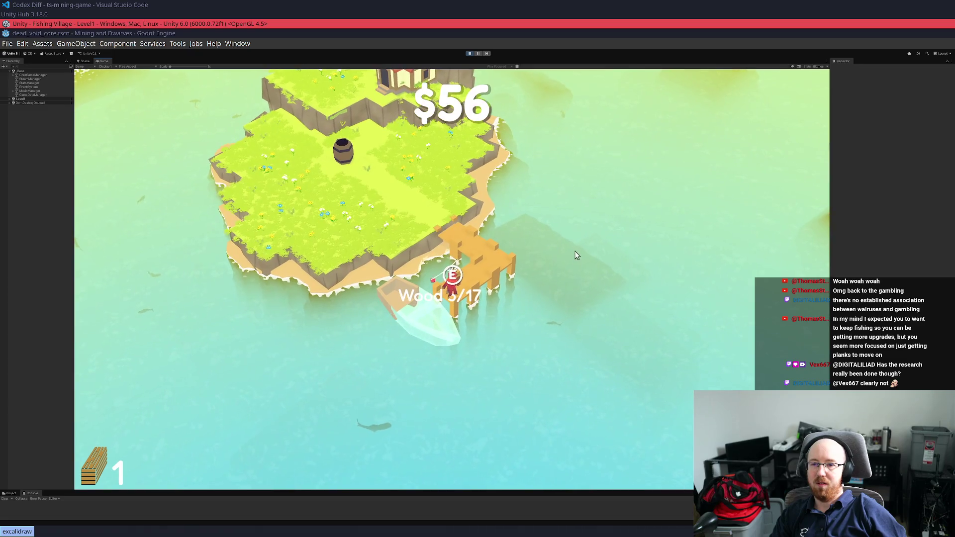
key("e")
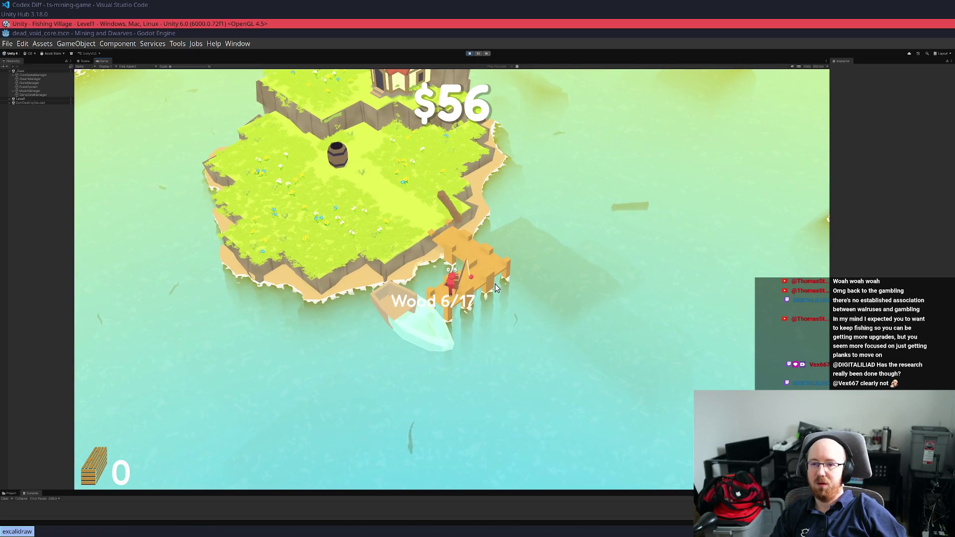
Walk back up the dock and across the island past the barrel to the eastern shore
key("w")
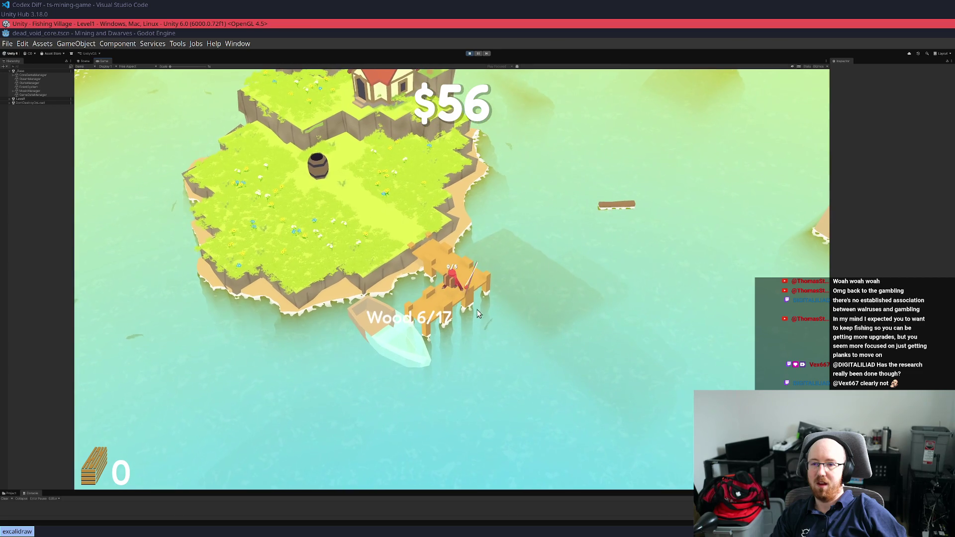
key("w")
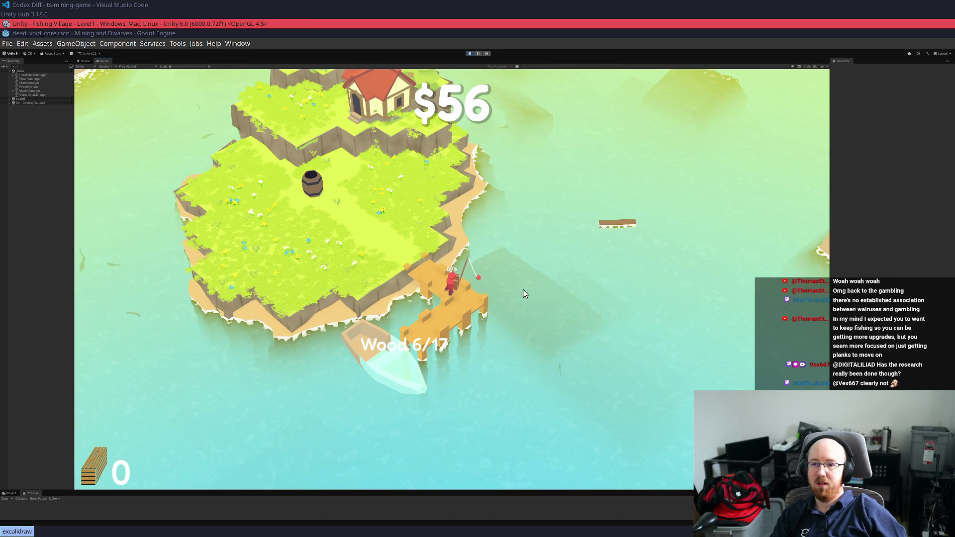
key("a")
key("a")
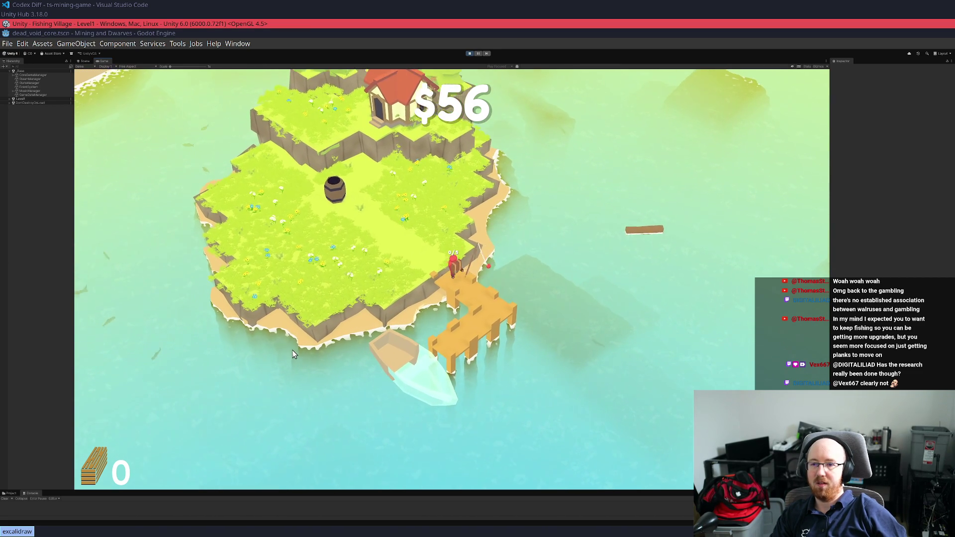
key("w")
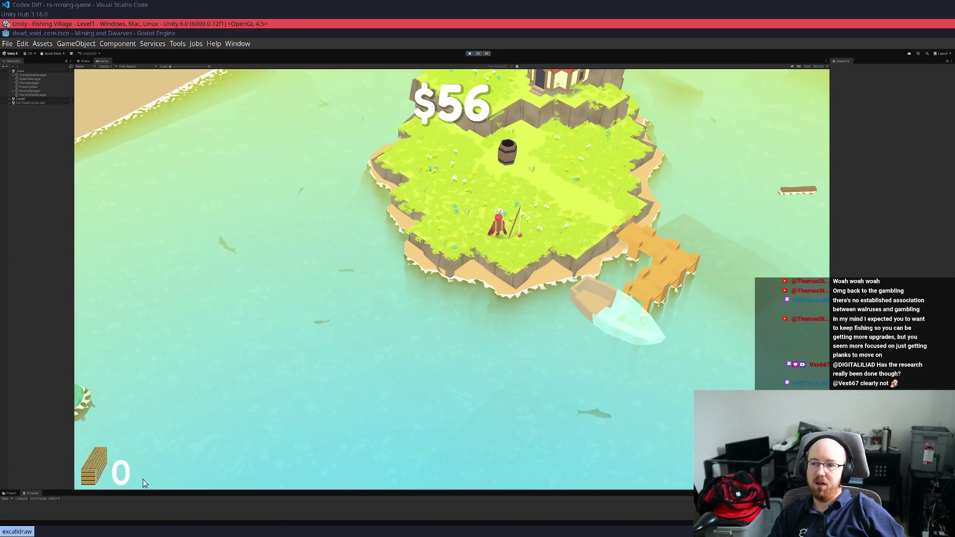
key("d")
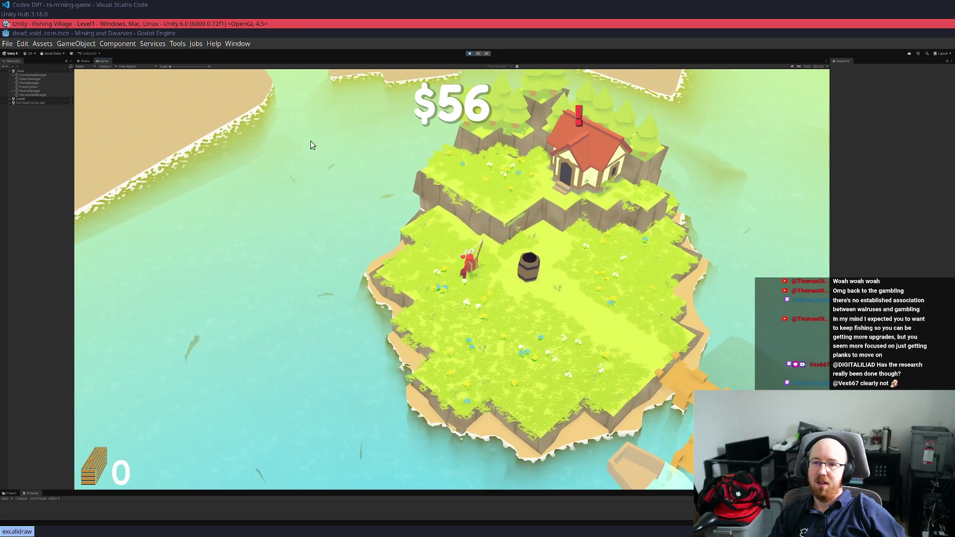
key("d")
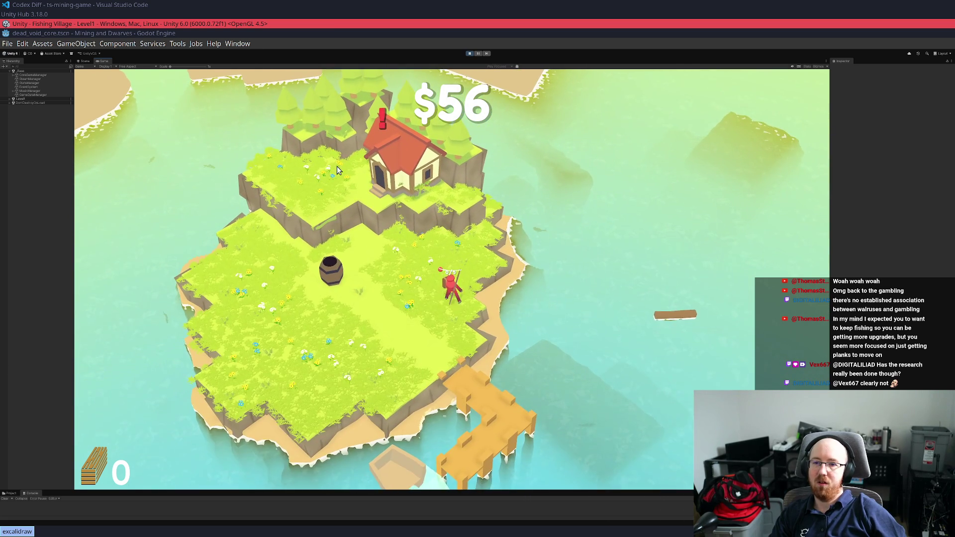
key("a")
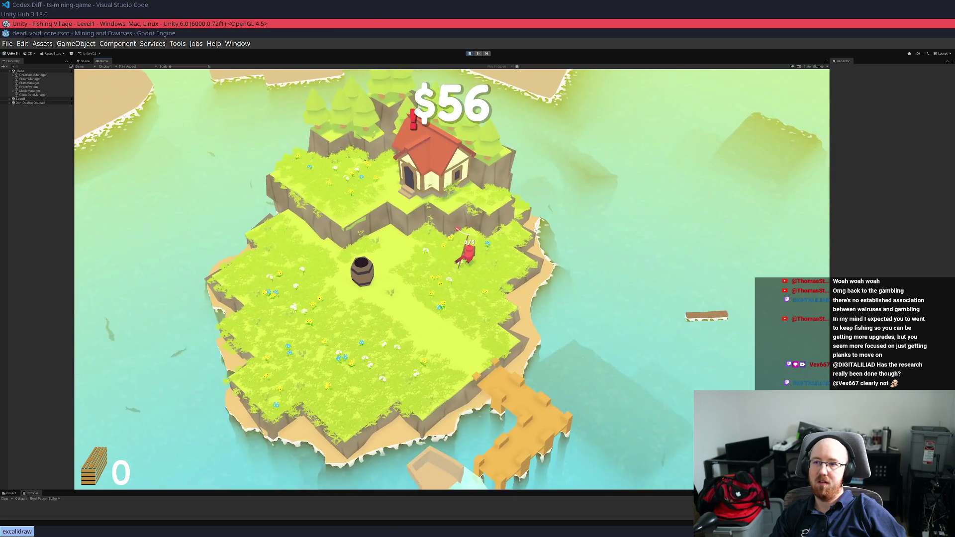
Head north toward the house, cast a fishing line, then walk back toward the dock
key("w")
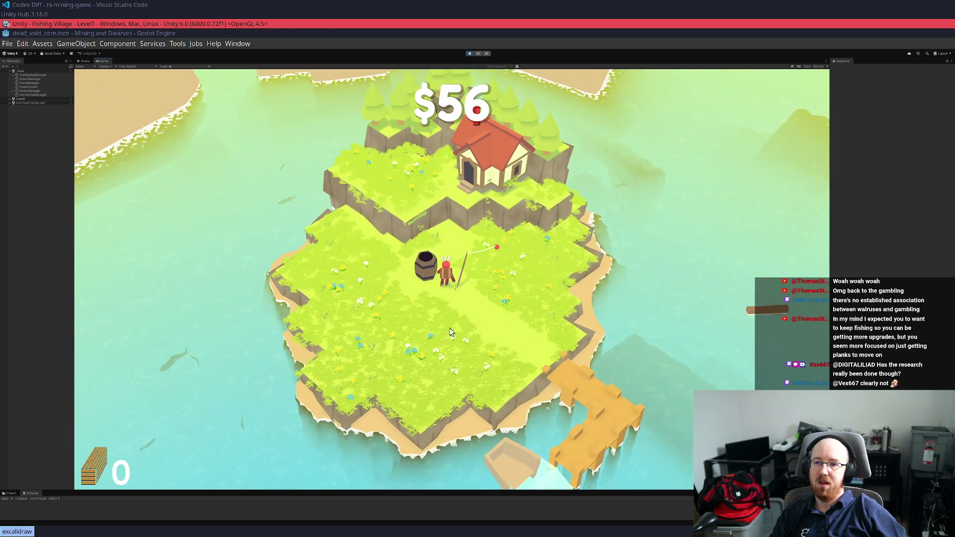
key("w")
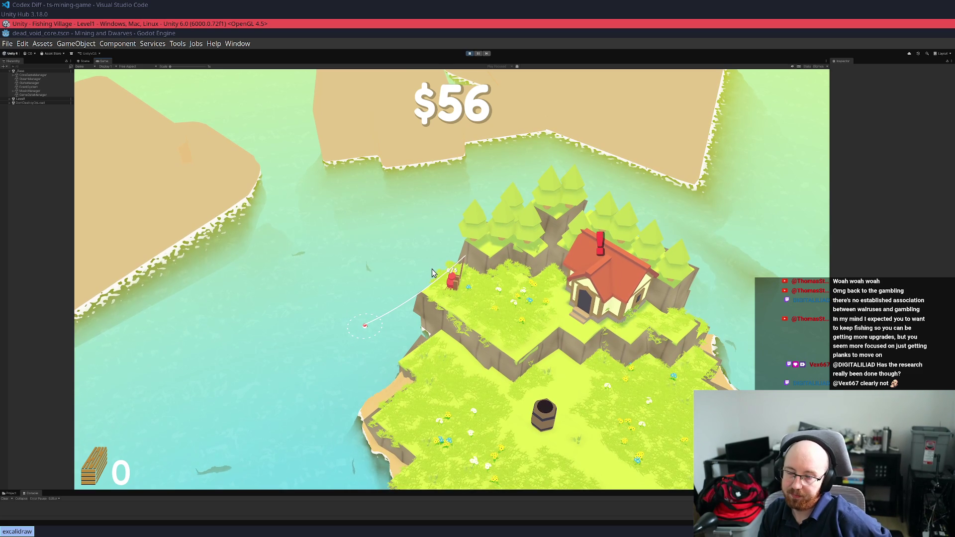
key("d")
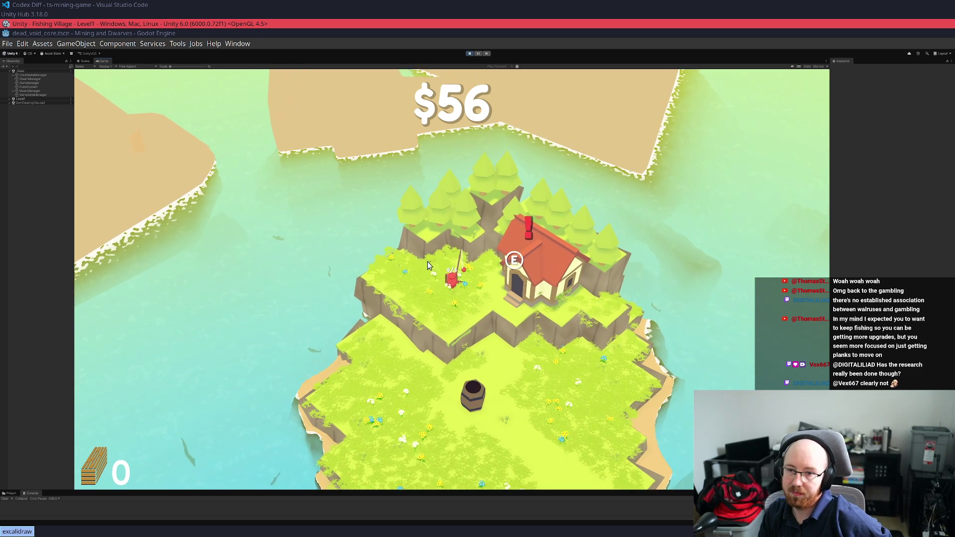
key("s")
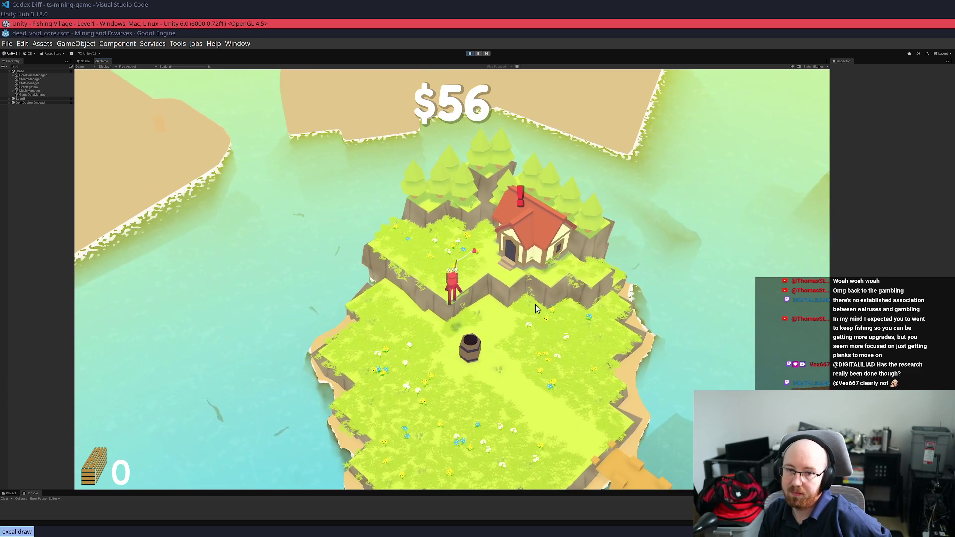
key("d")
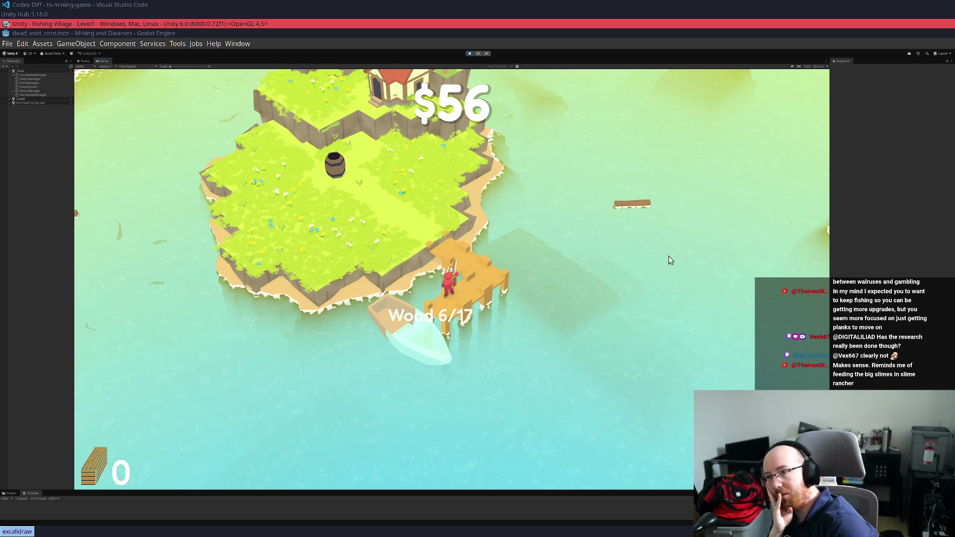
Walk across the island, cast from the left shore, and collect from the barrel for $57
key("w")
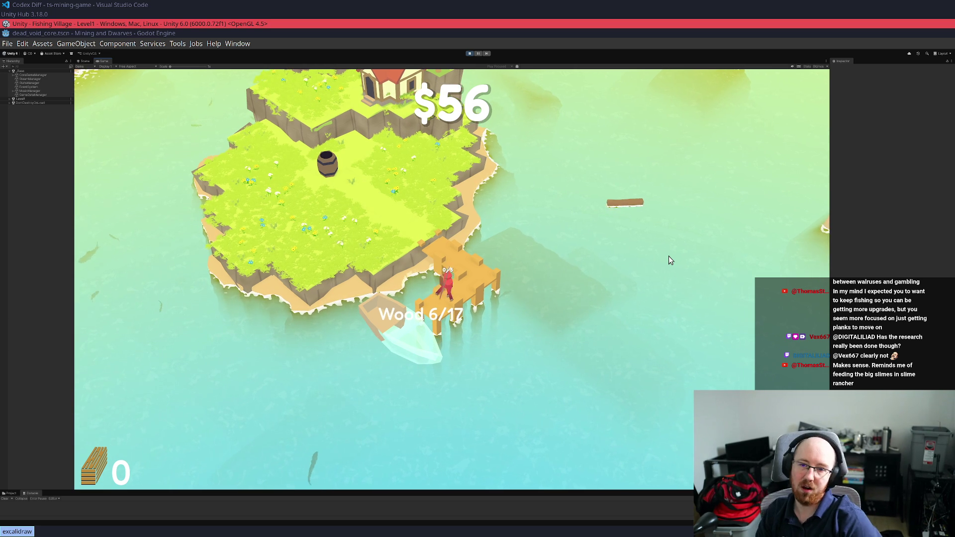
key("a")
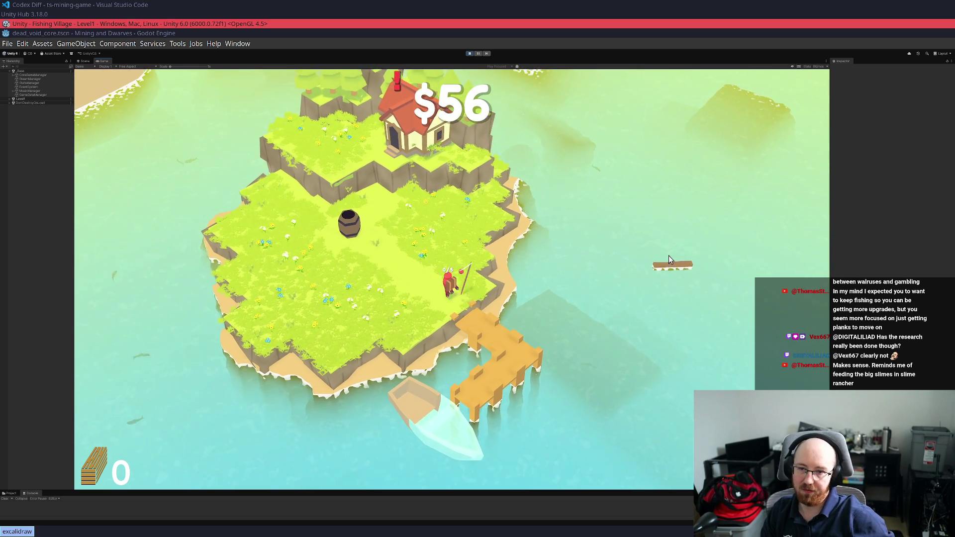
key("a")
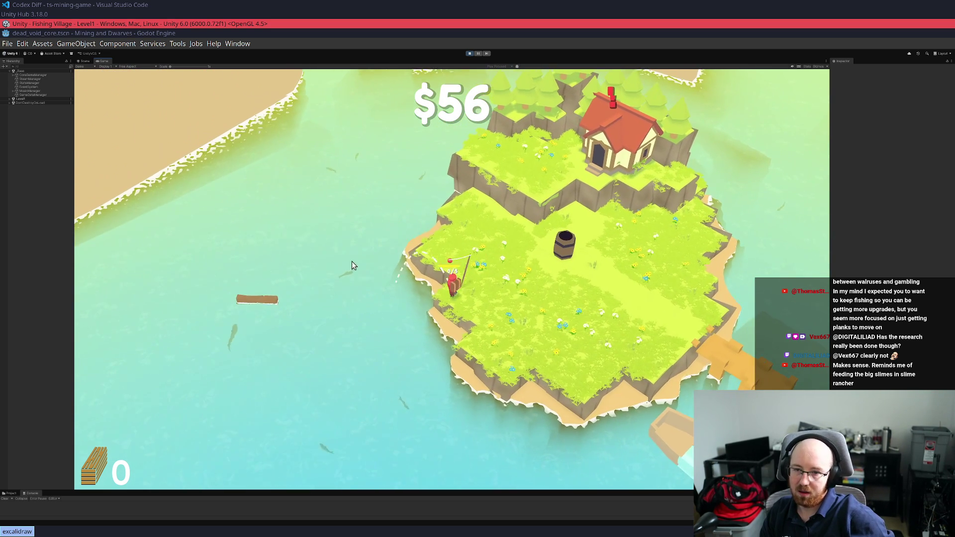
key("d")
key("e")
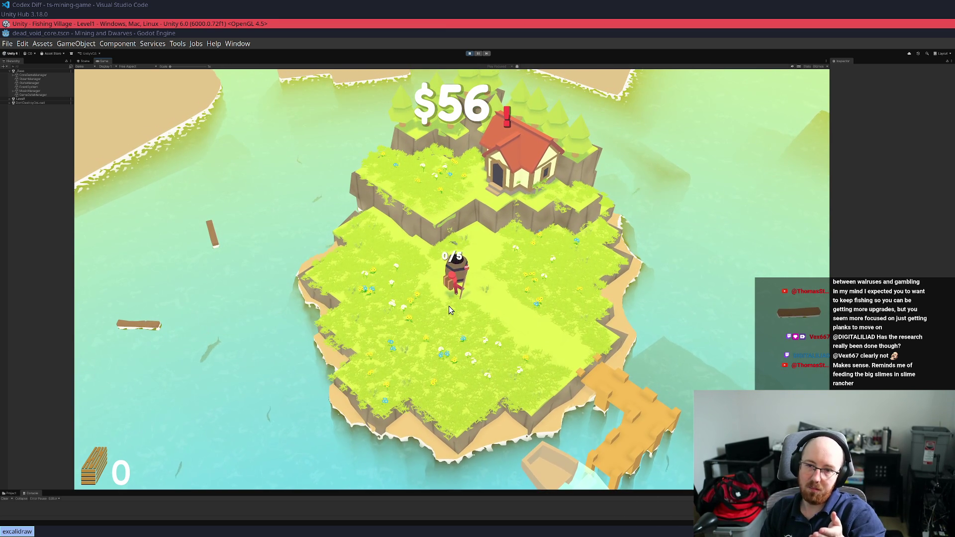
Cast a few lines from the west shore, then walk back onto the dock
key("s")
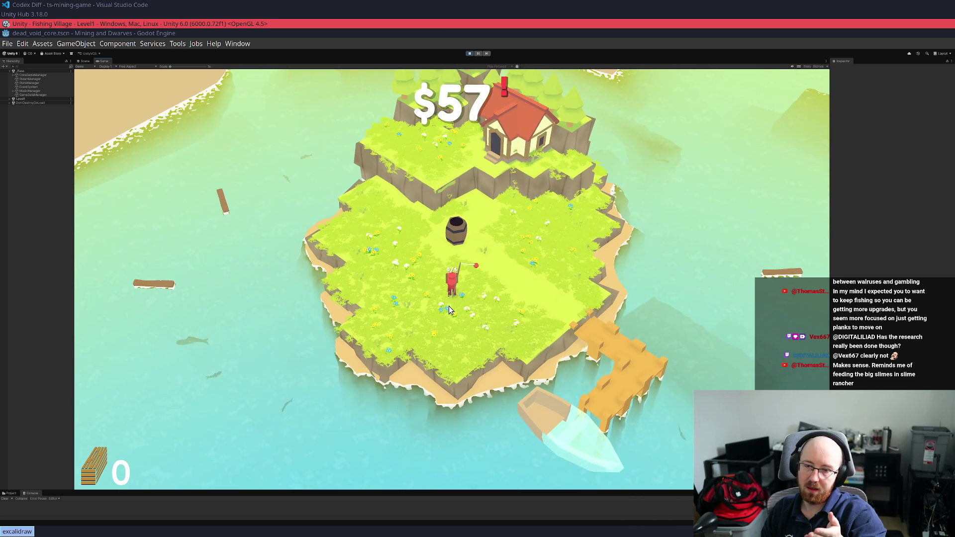
key("a")
key("d")
key("w")
key("d")
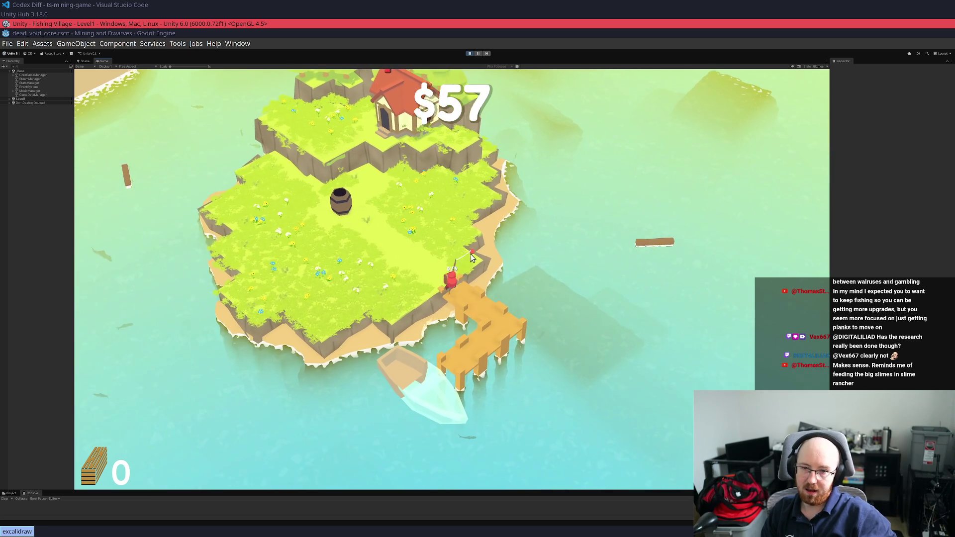
key("d")
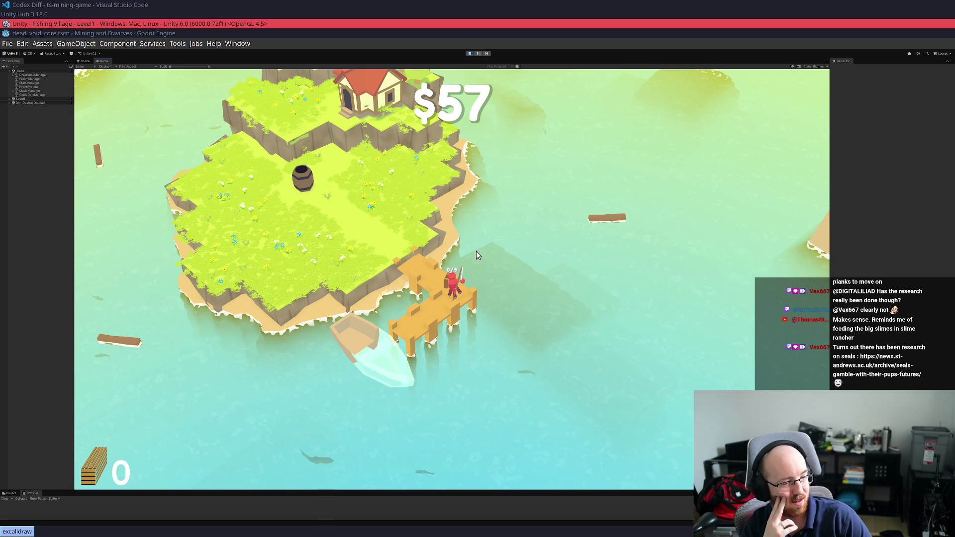
Reel in a floating plank, then walk past the barrel and back onto the dock
key("a")
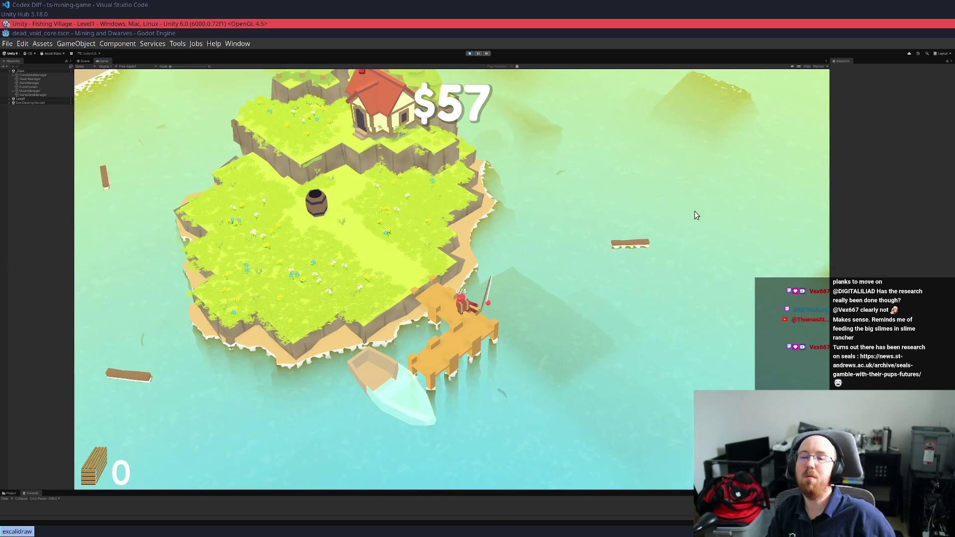
key("a")
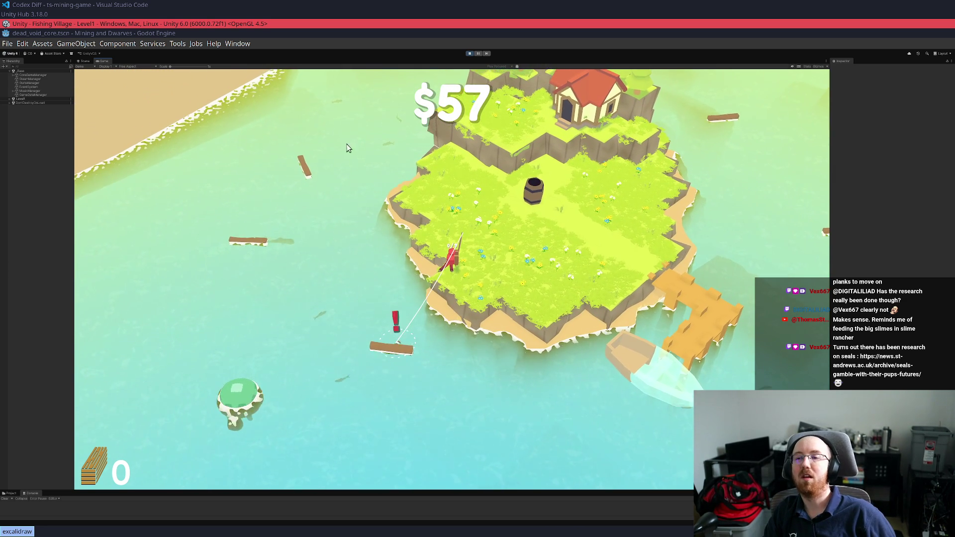
left_click(382, 256)
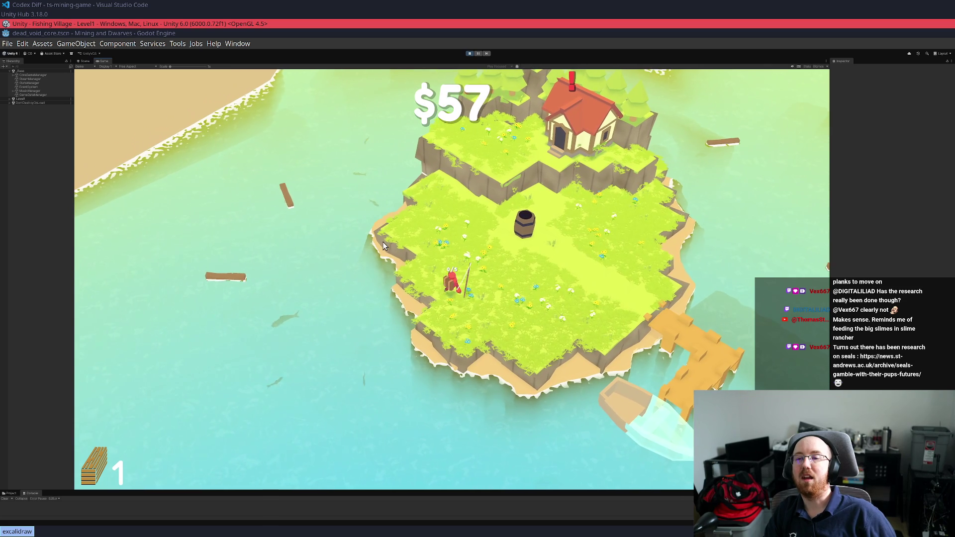
key("w")
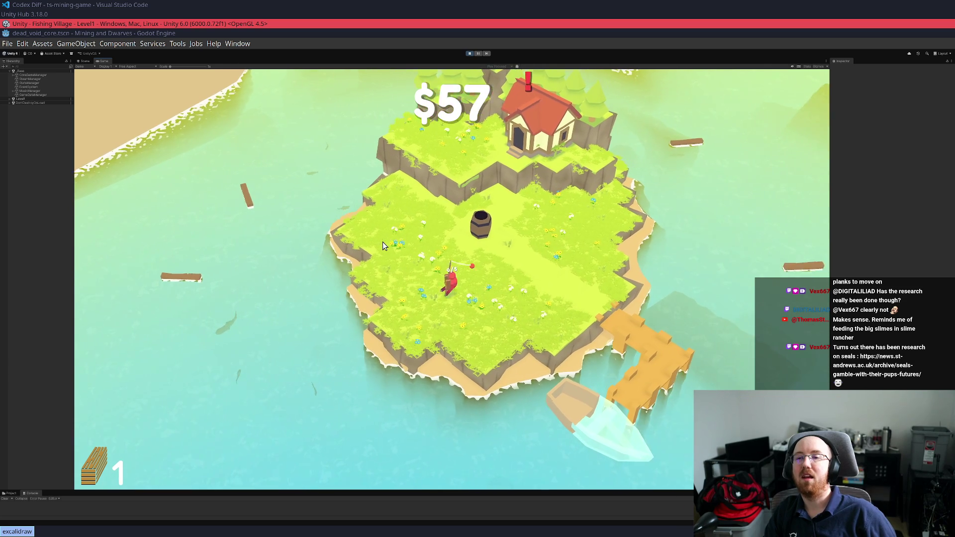
key("w")
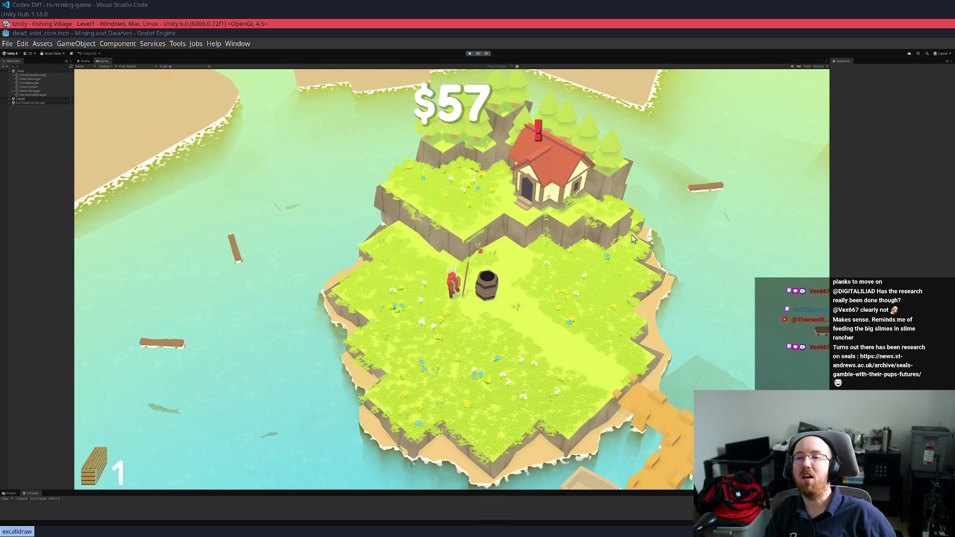
key("d")
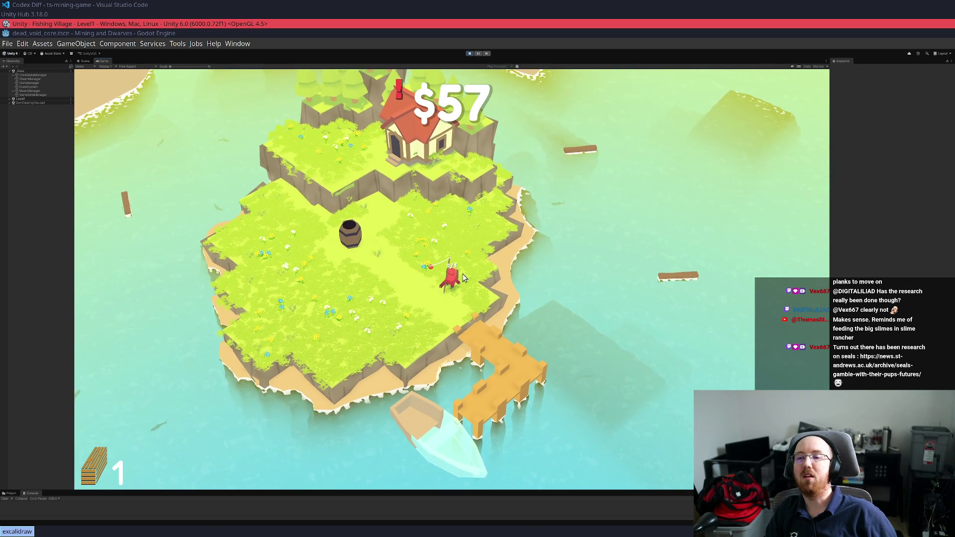
key("s")
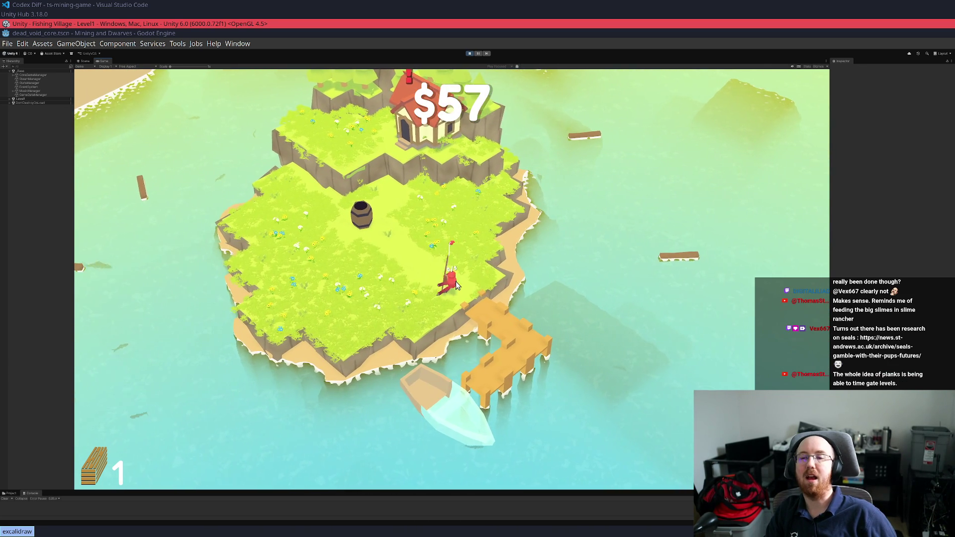
key("d")
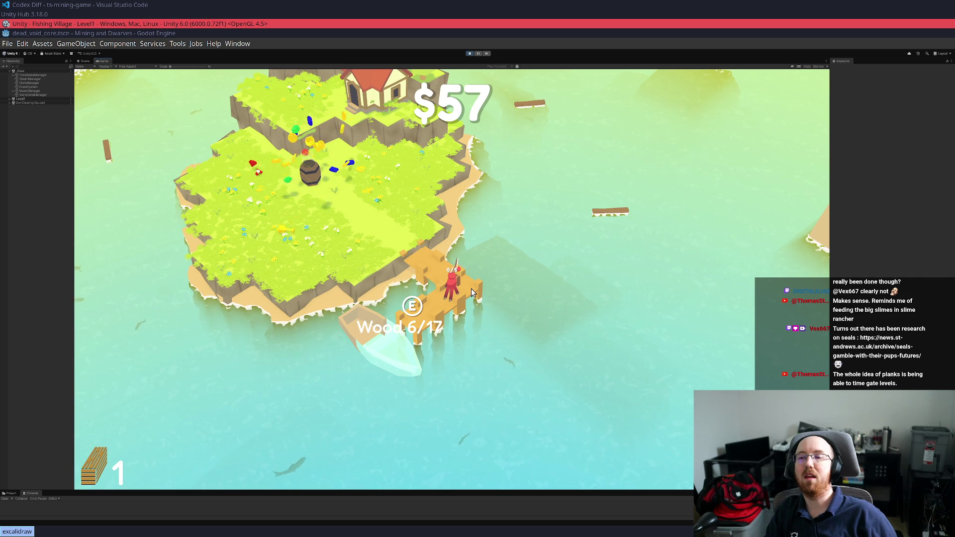
Deposit the catch at the barrel to reach $76, then return to the dock
key("a")
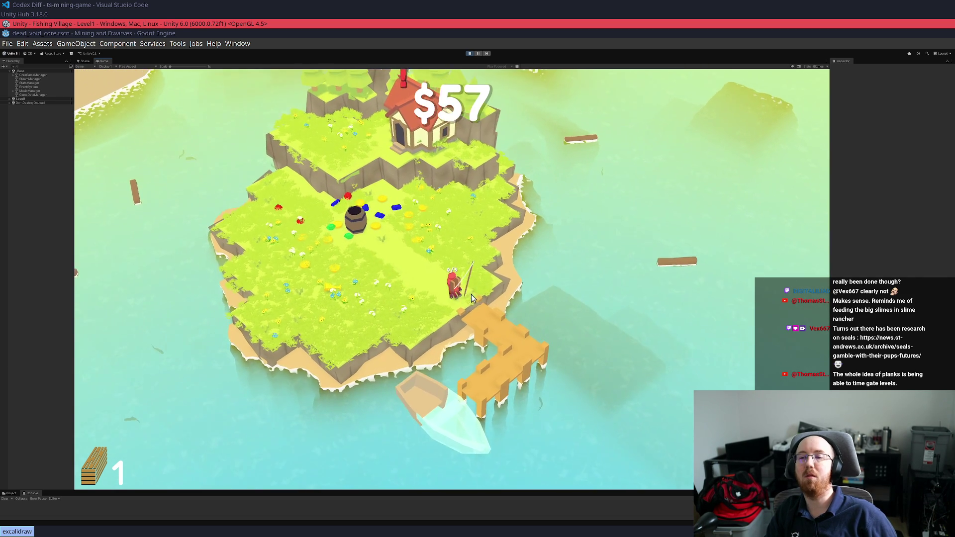
key("a")
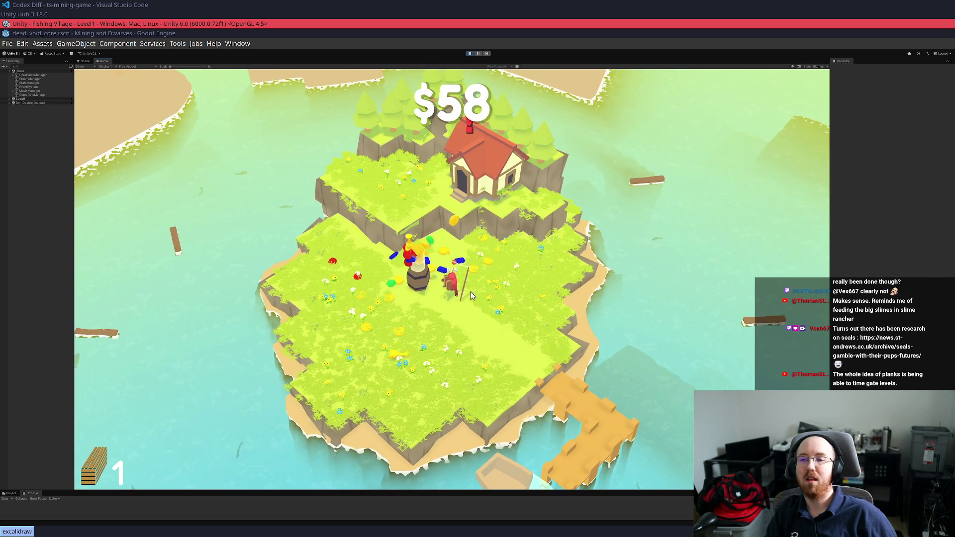
key("d")
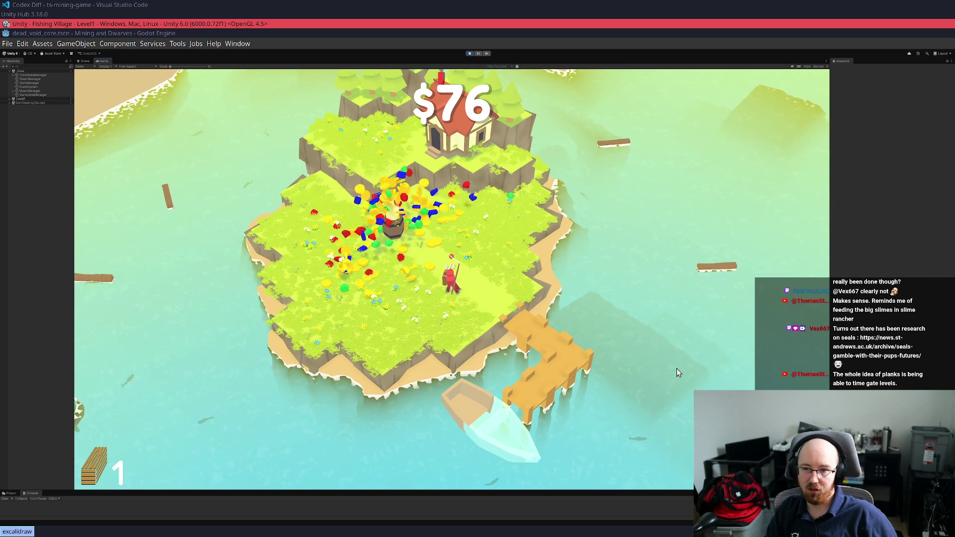
key("d")
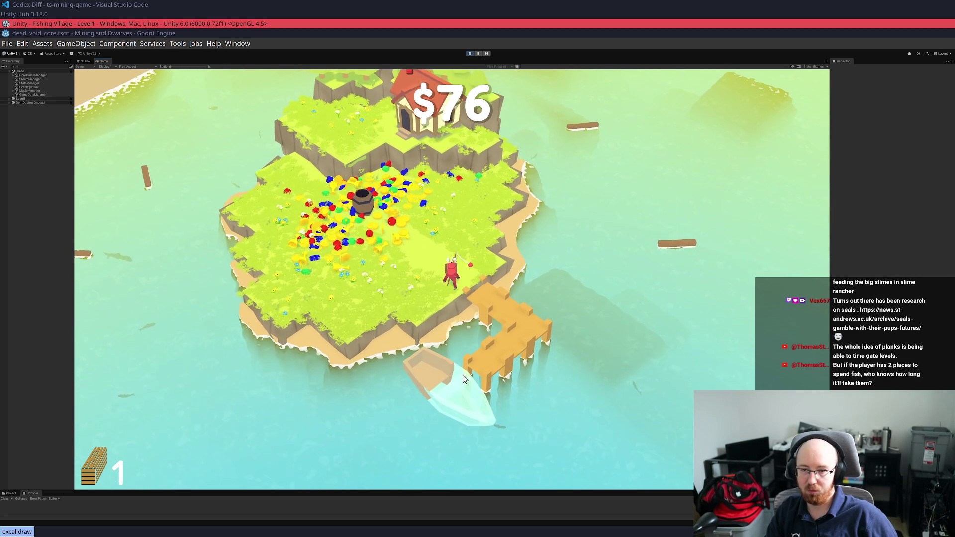
key("d")
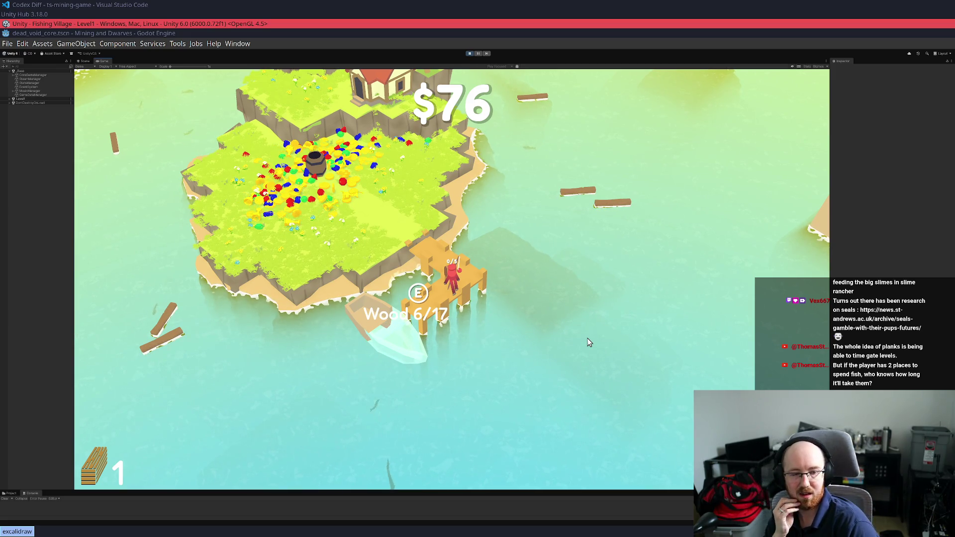
Walk off the dock and up past the barrel, collecting coins until funds reach $1188
key("w")
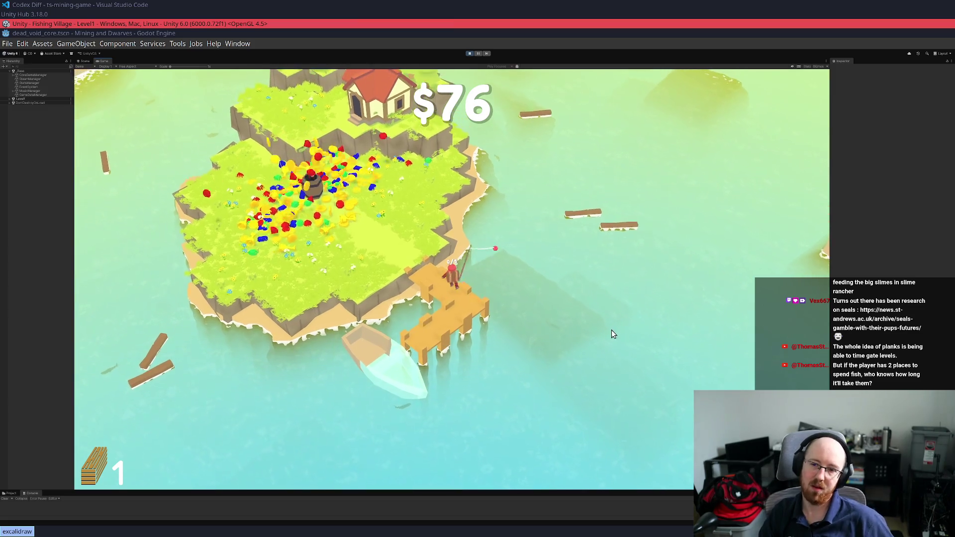
key("w")
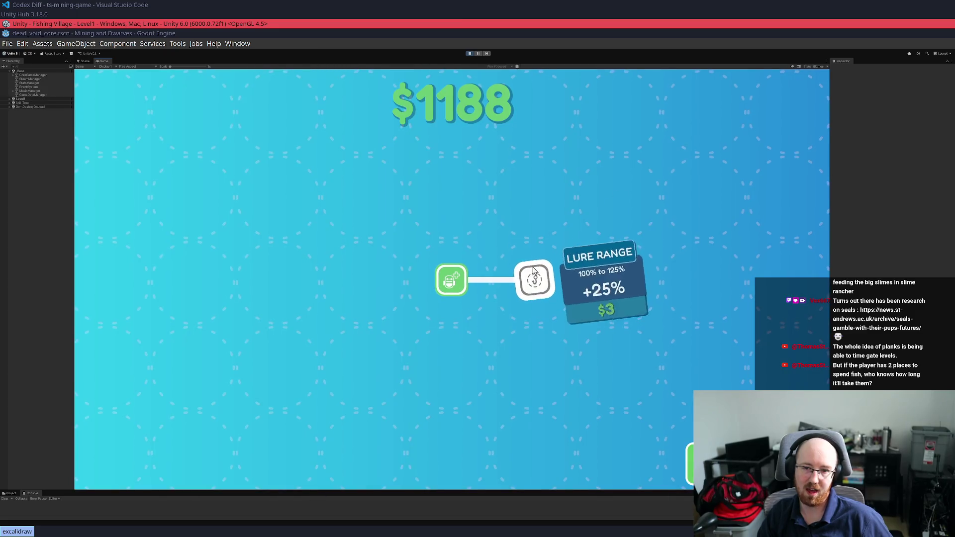
Buy lure, hook, fish, cast and backpack upgrades, ending with Max Cast Distance, then leave the skill tree
left_click(533, 271)
left_click(620, 280)
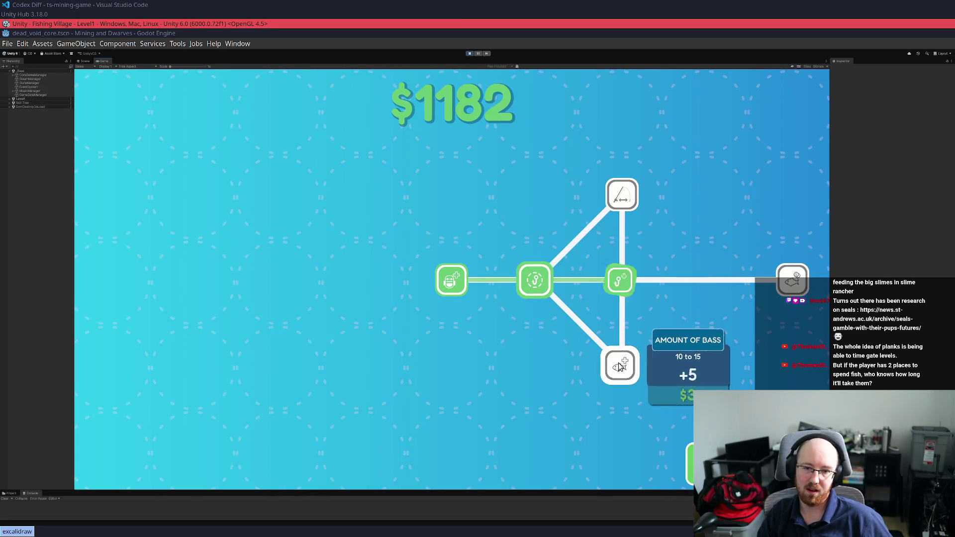
left_click(619, 366)
left_click(626, 191)
left_click(456, 102)
left_click(539, 274)
left_click(537, 194)
left_click(542, 368)
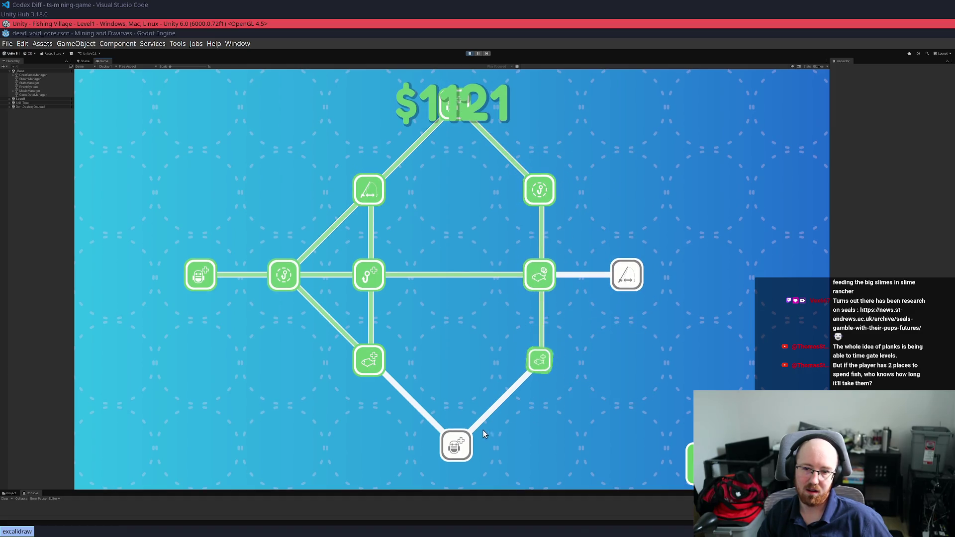
left_click(465, 440)
left_click(626, 279)
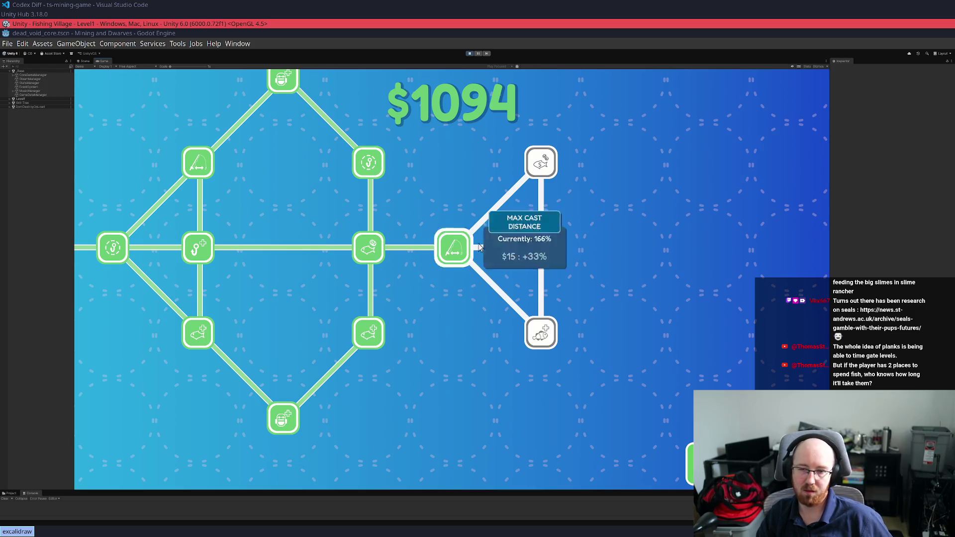
mouse_move(462, 264)
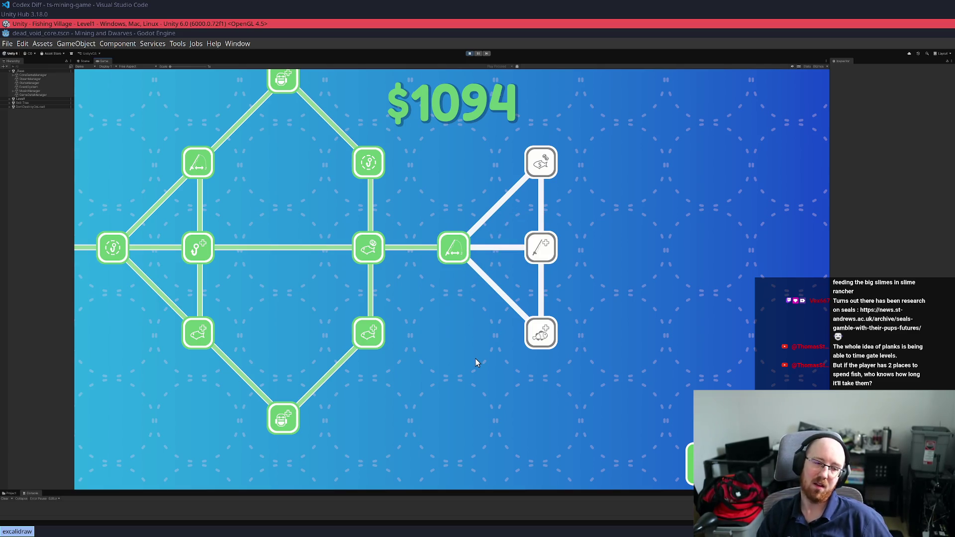
key("Escape")
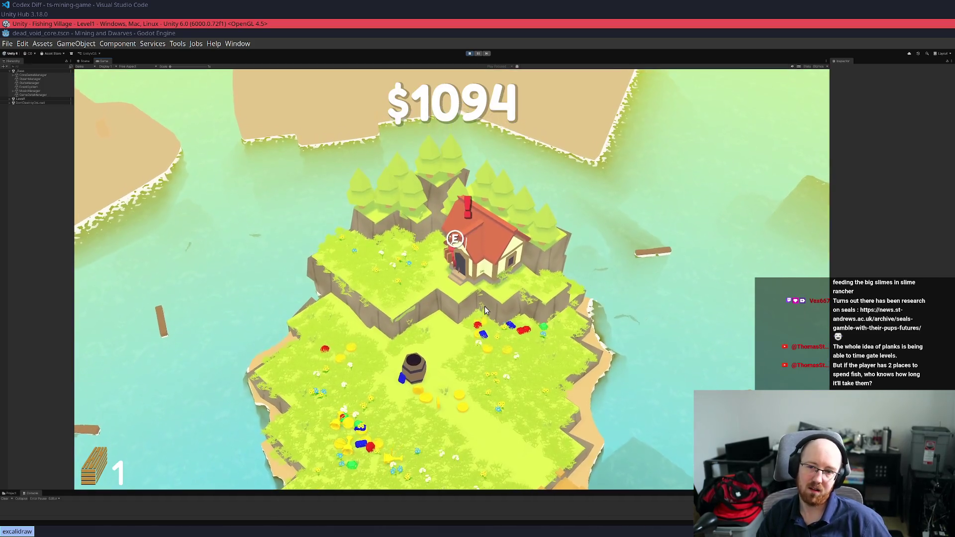
Walk to the west shore and cast repeatedly into the water, raising funds to $1357
key("a")
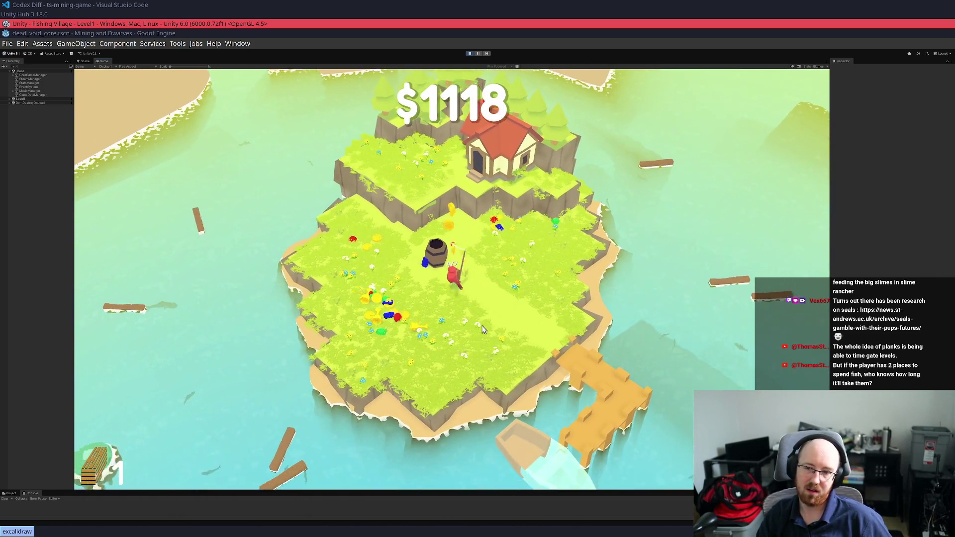
key("a")
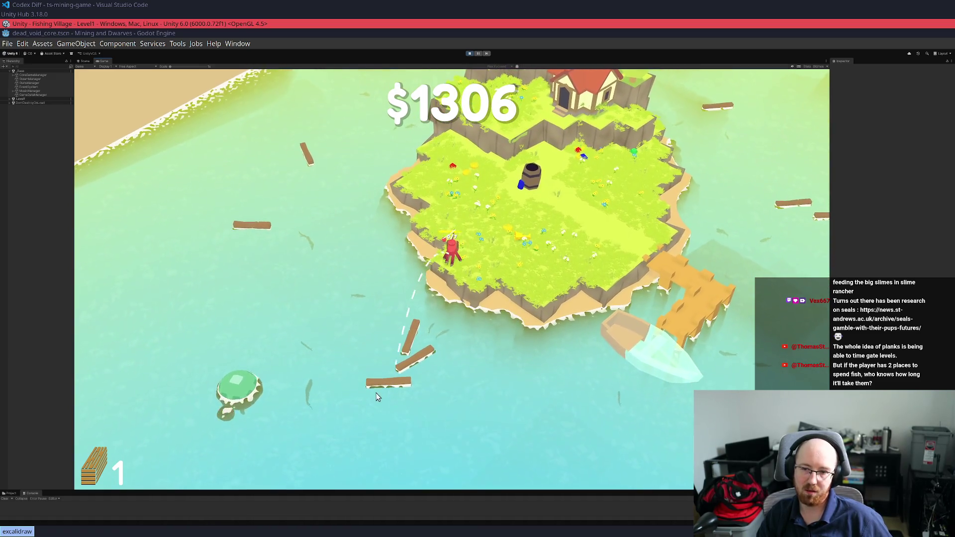
left_click(308, 351)
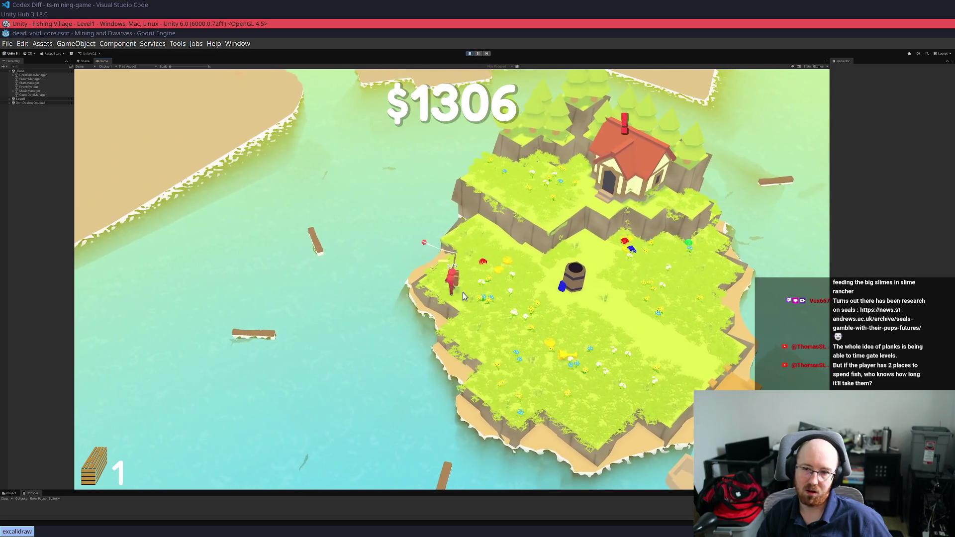
left_click(479, 296)
left_click_drag(478, 296, 300, 315)
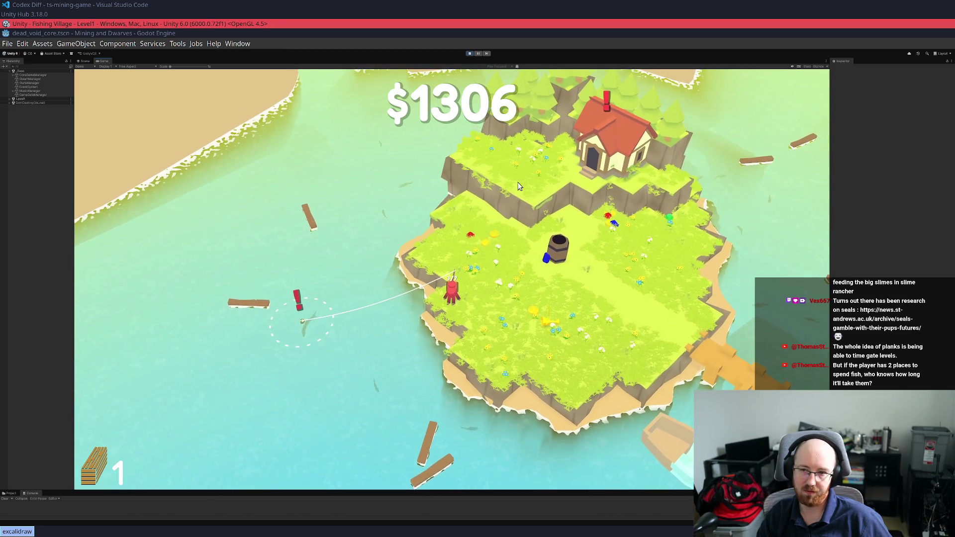
mouse_move(447, 316)
left_mouse_down()
mouse_move(458, 370)
mouse_move(448, 362)
mouse_move(464, 370)
mouse_move(454, 345)
left_mouse_up()
Walk up around and behind the house toward the trees, then back down to the shore
key("w")
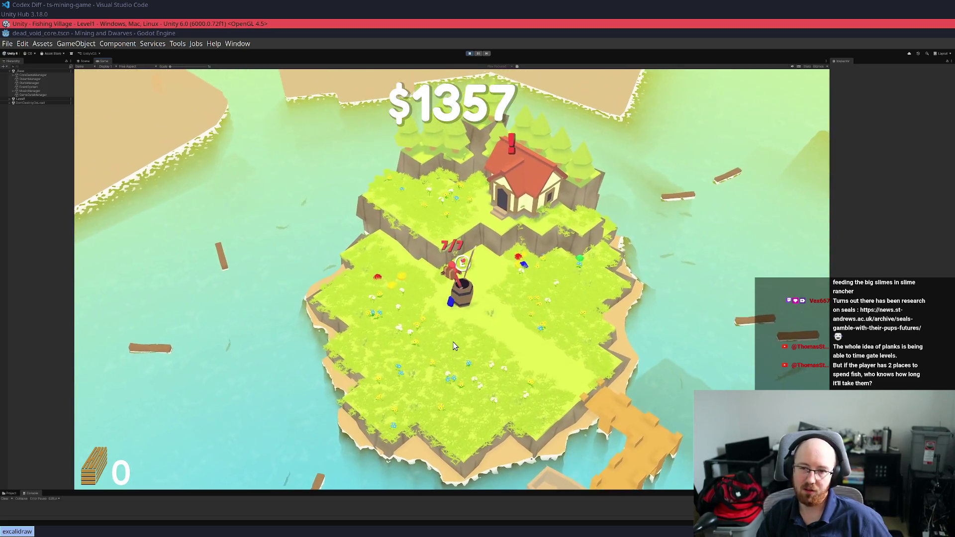
key("w")
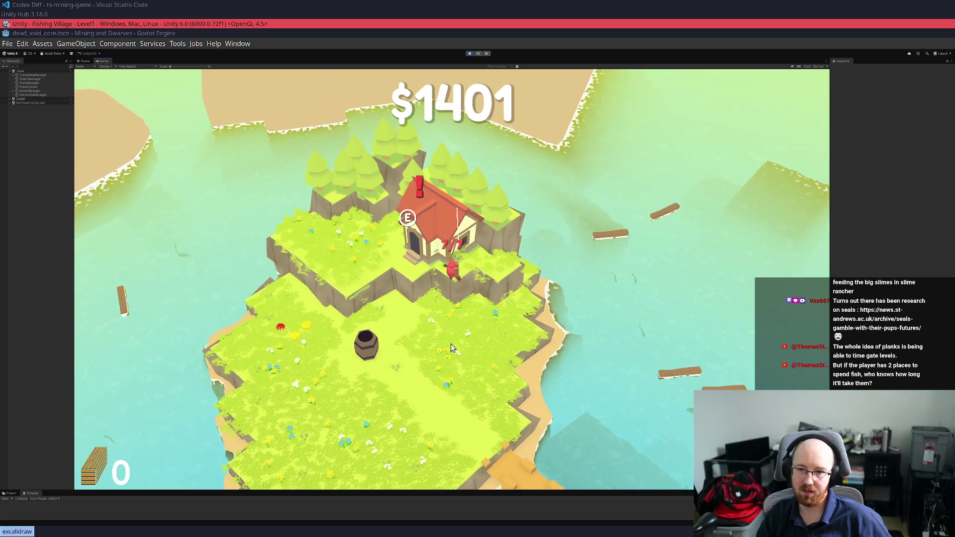
key("w")
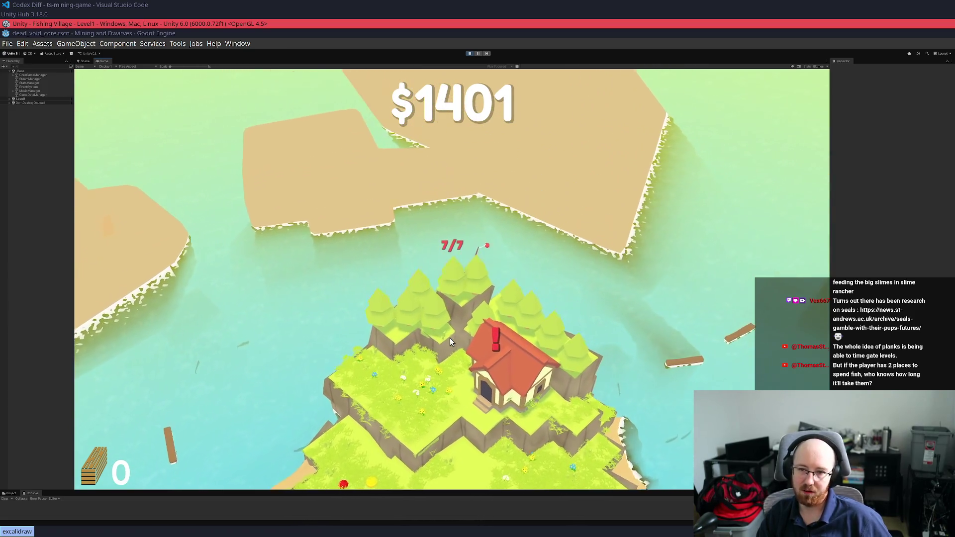
key("d")
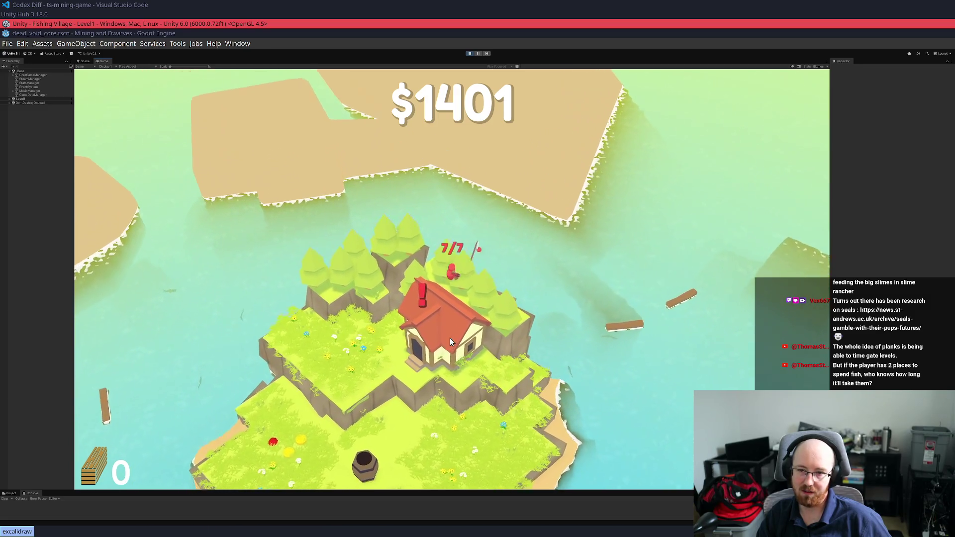
key("a")
key("s")
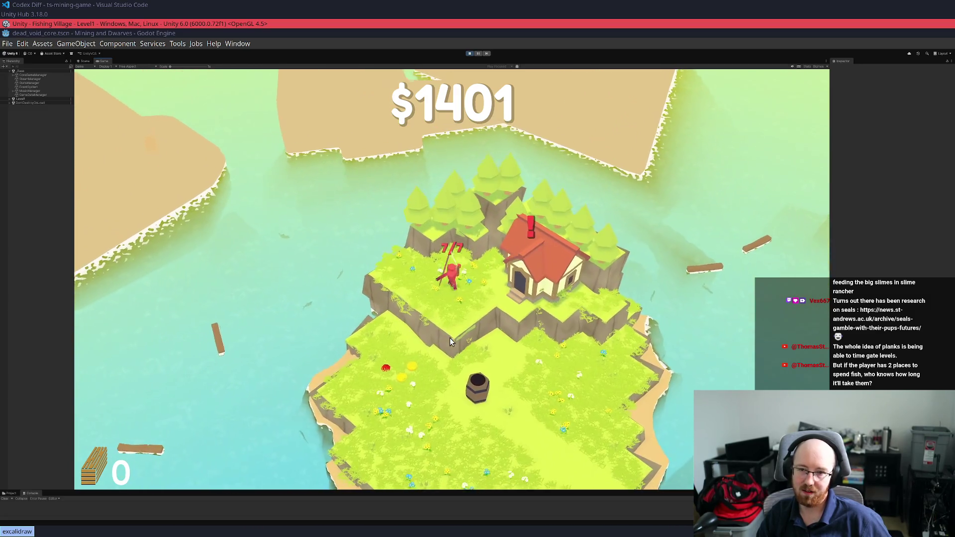
key("d")
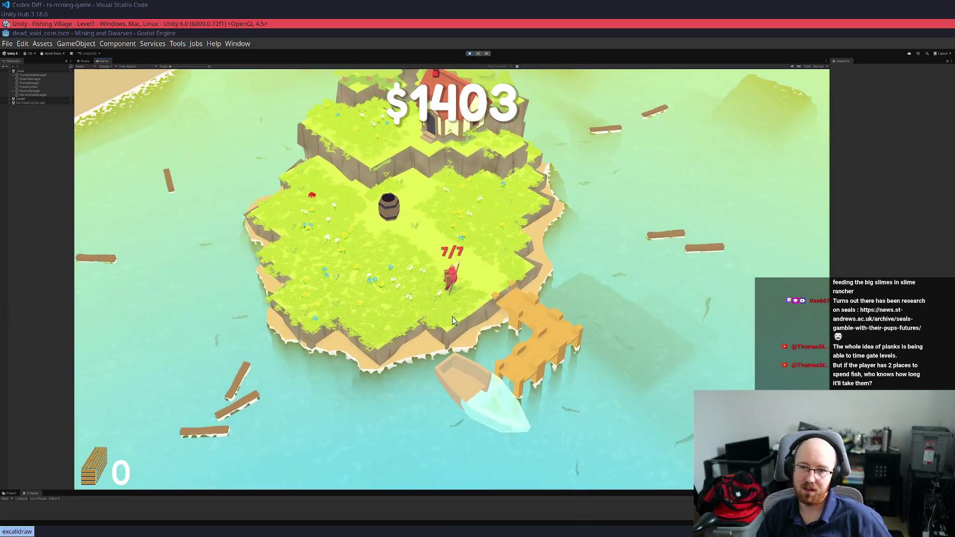
key("w")
key("w")
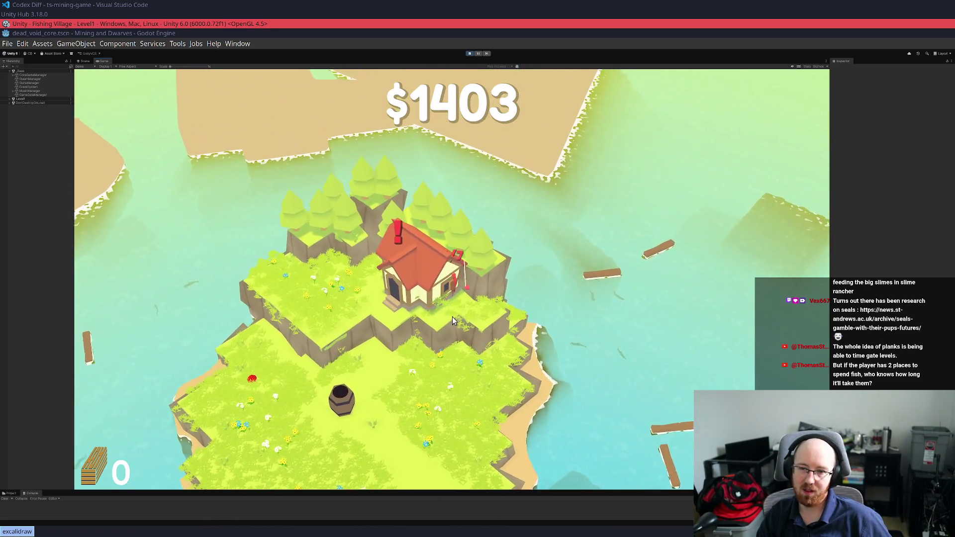
key("a")
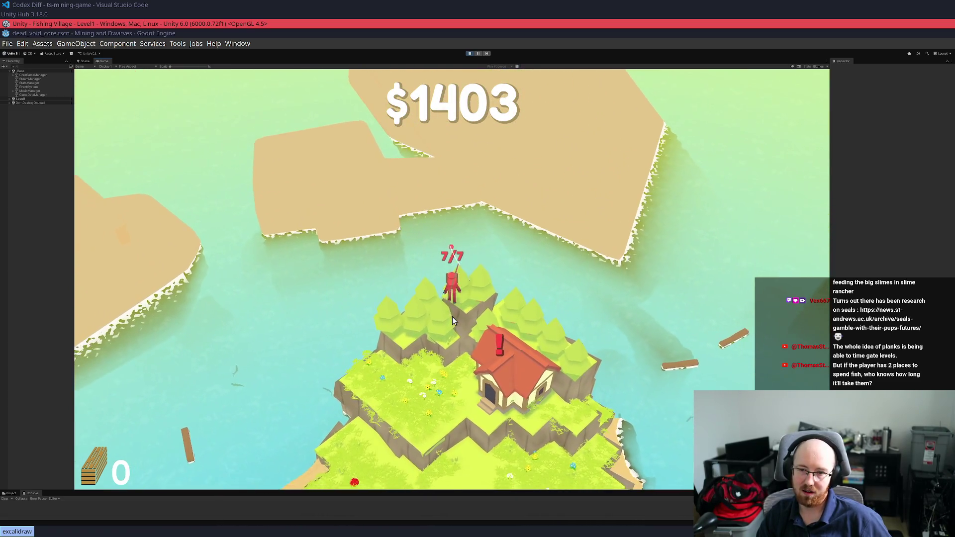
key("s")
key("a")
key("s")
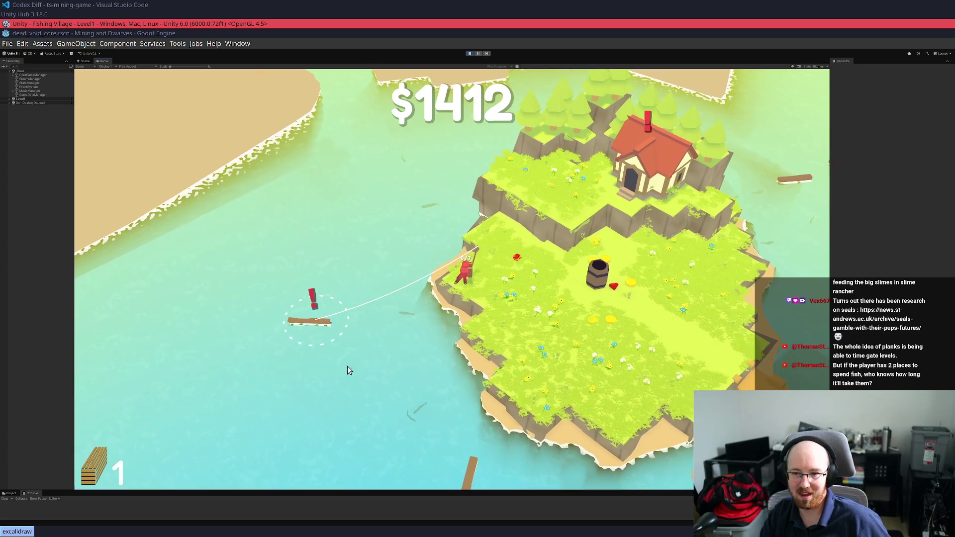
Cast at and reel in the southwest plank, then cast at planks off the east shore
mouse_move(449, 321)
left_mouse_down()
mouse_move(373, 368)
mouse_move(399, 369)
left_mouse_up()
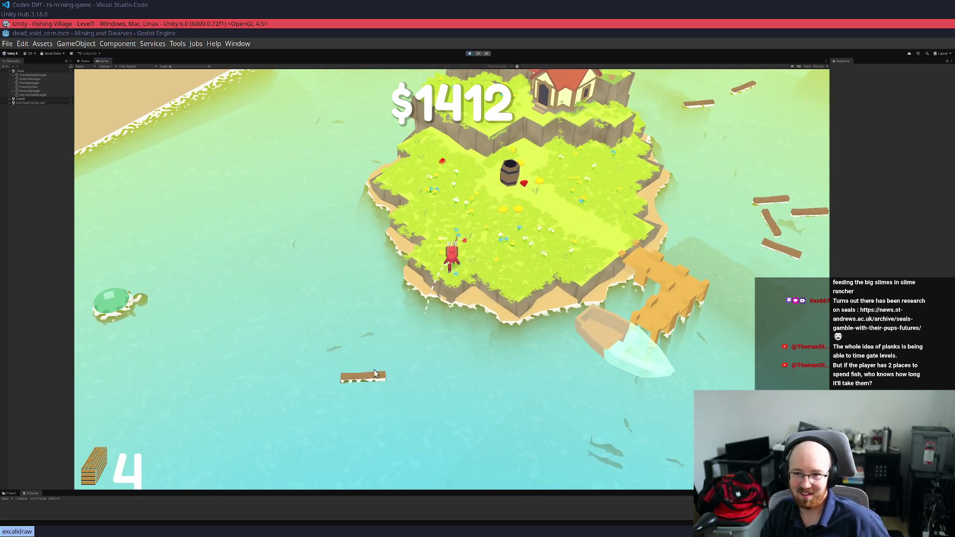
left_click(374, 380)
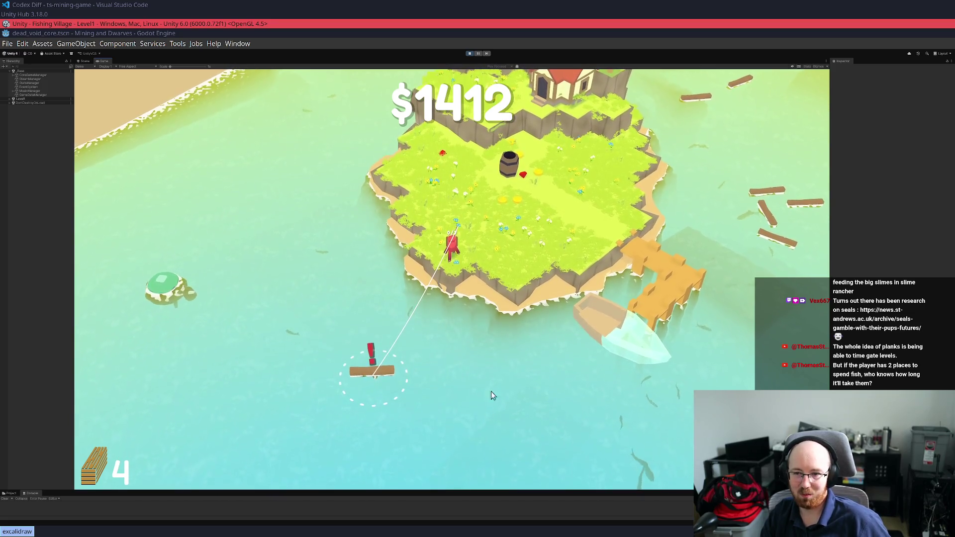
key("d")
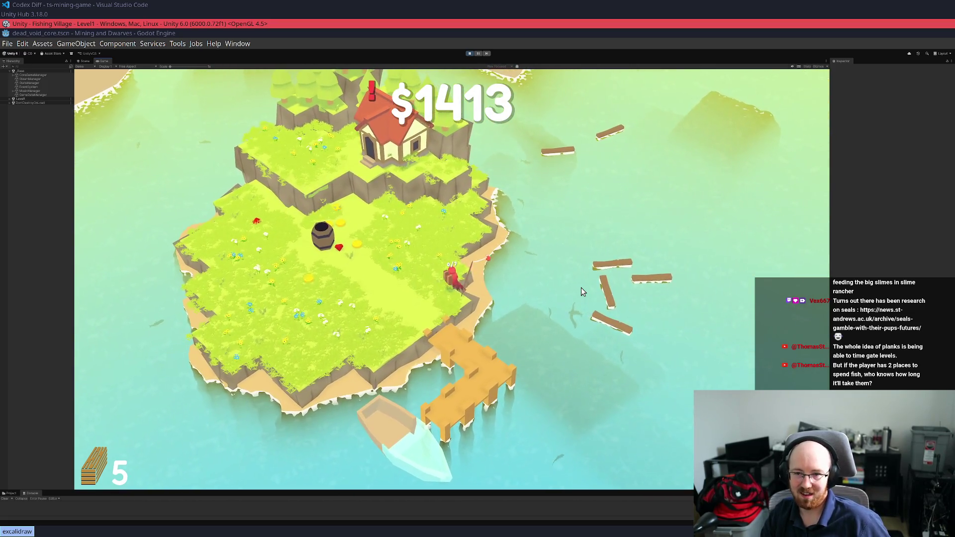
key("w")
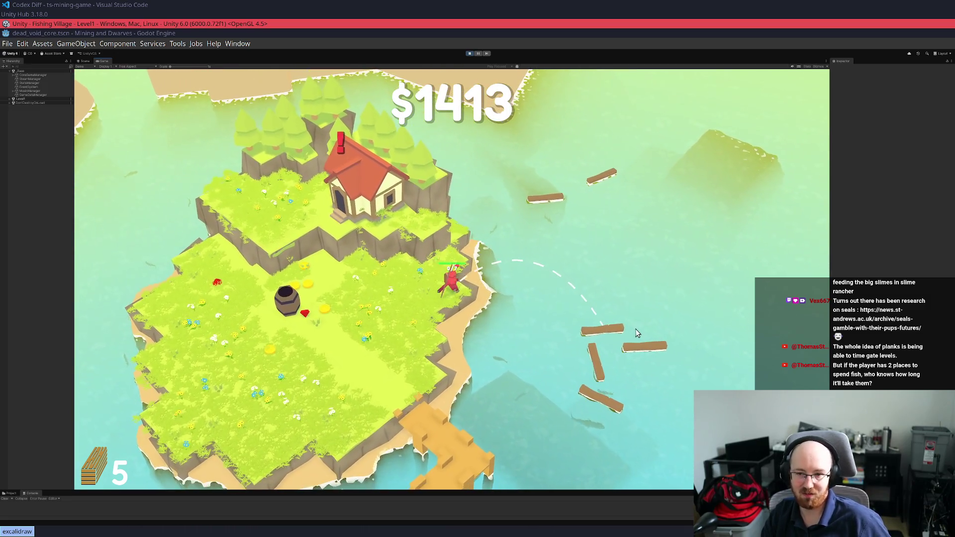
left_click(630, 355)
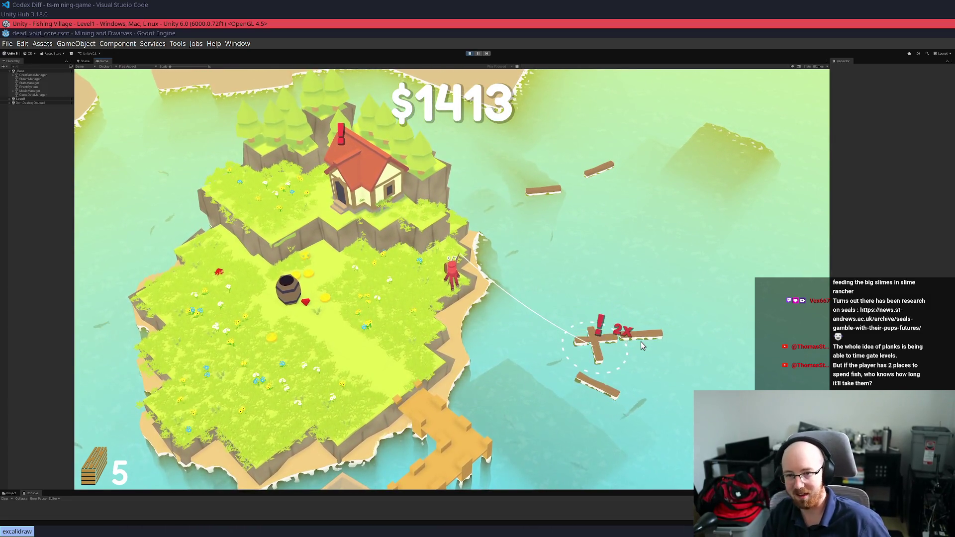
Reel in more planks from the dock and right shore until wood reaches 10, then walk onto the dock
key("s")
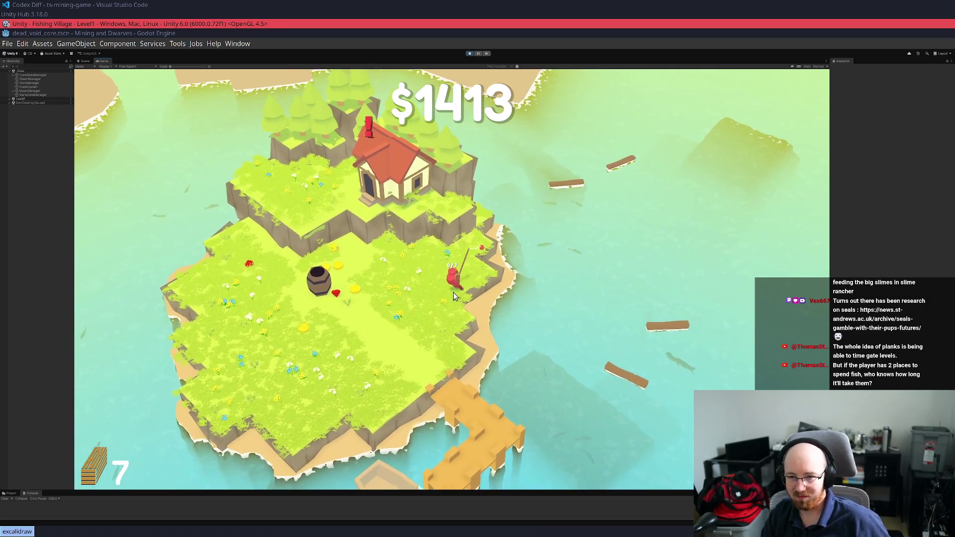
key("d")
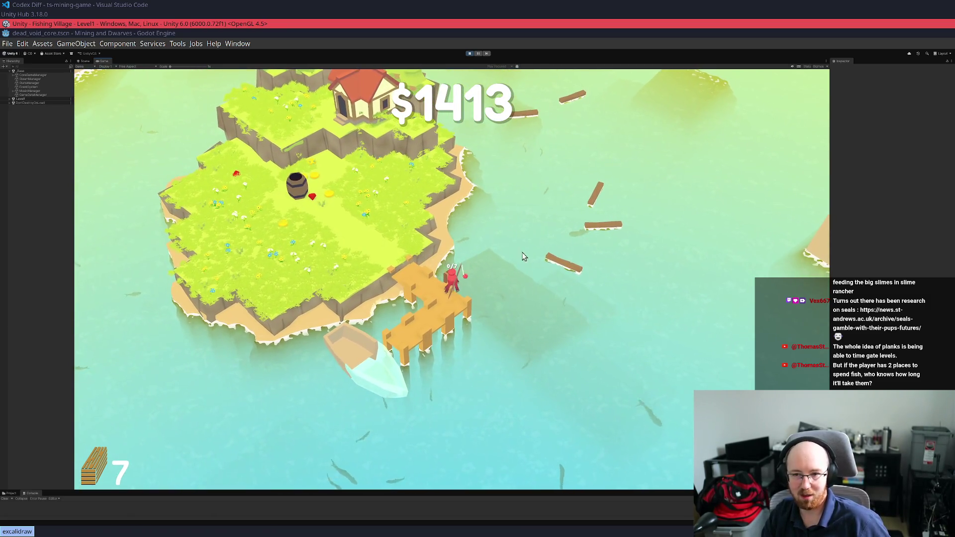
left_click(592, 266)
key("a")
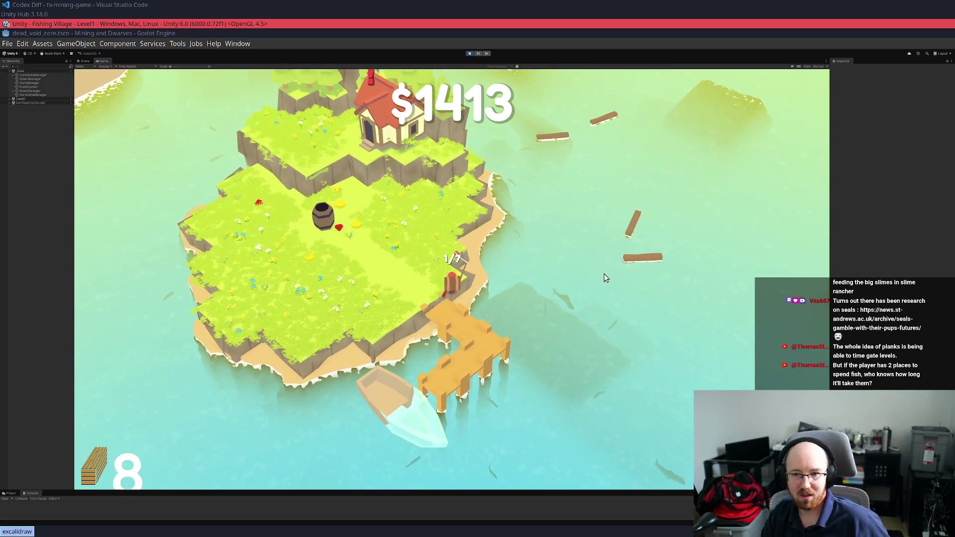
key("w")
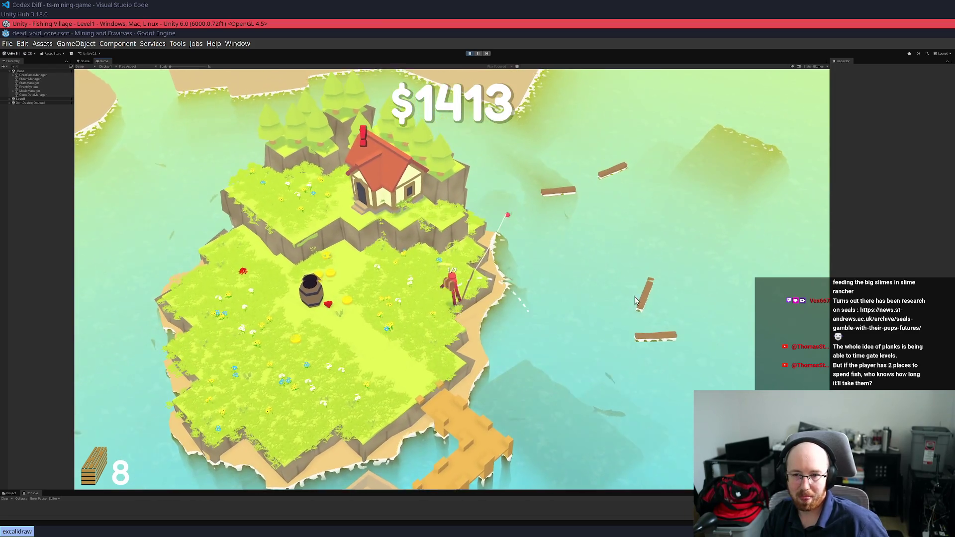
key("w")
left_click(639, 321)
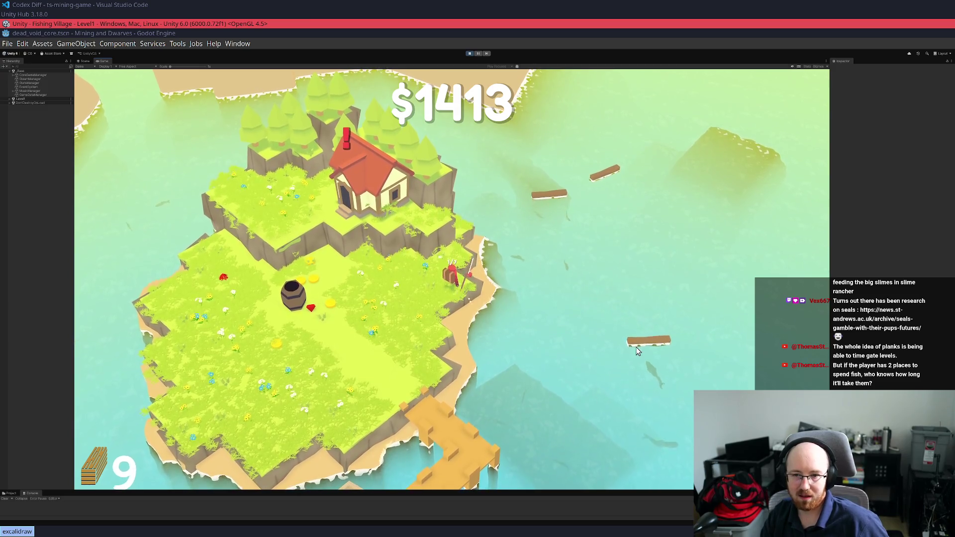
left_click(670, 328)
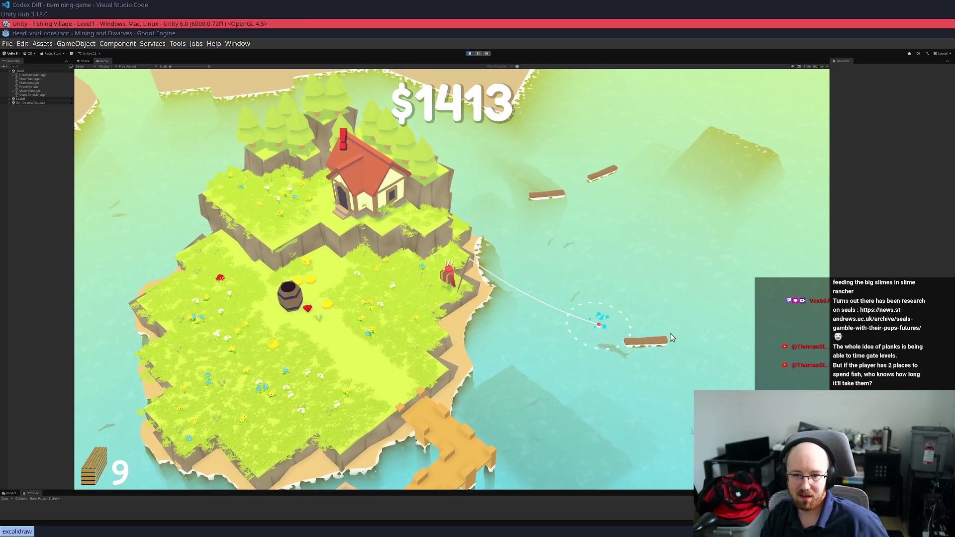
key("a")
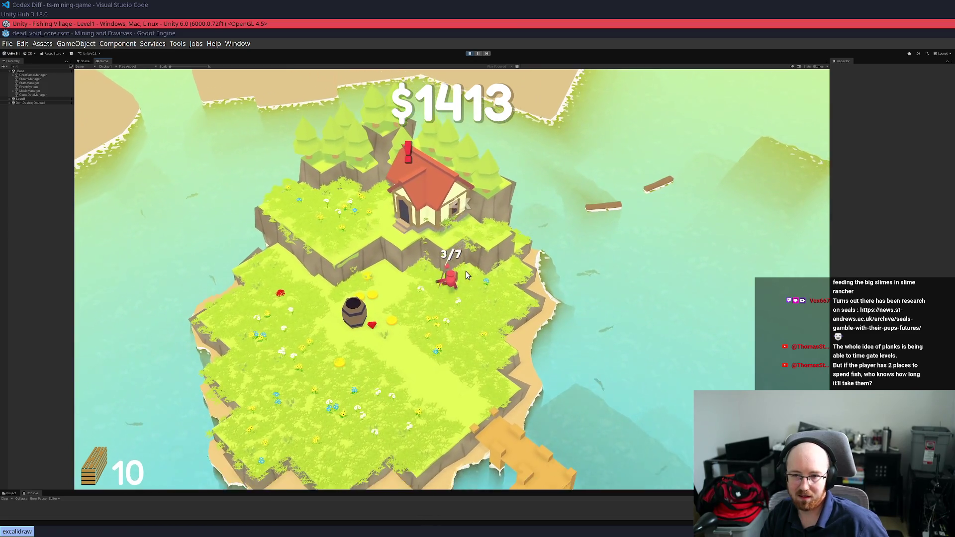
key("s")
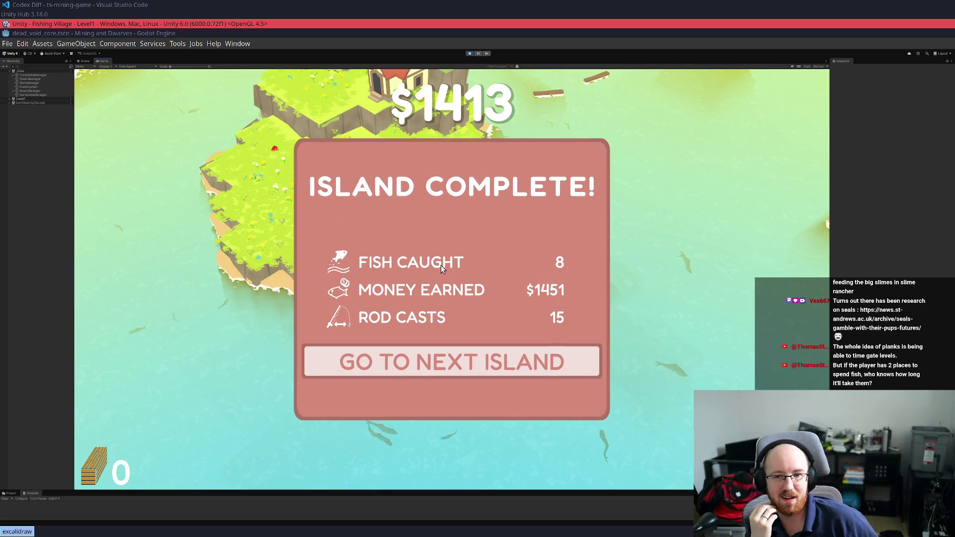
Choose Go To Next Island and steer the boat up-left to collect fish in the timed minigame
left_click(426, 374)
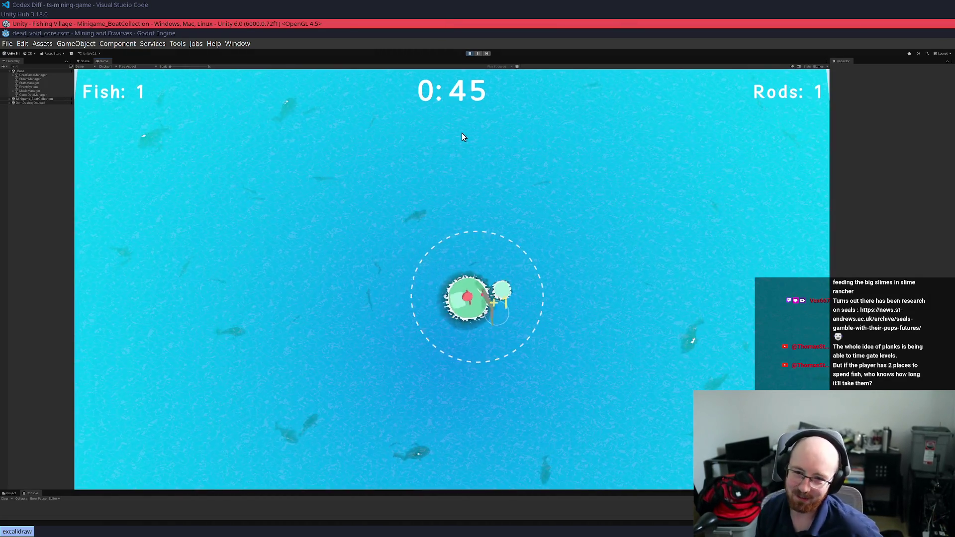
mouse_move(461, 133)
left_mouse_down()
mouse_move(399, 300)
mouse_move(368, 308)
mouse_move(368, 338)
left_mouse_up()
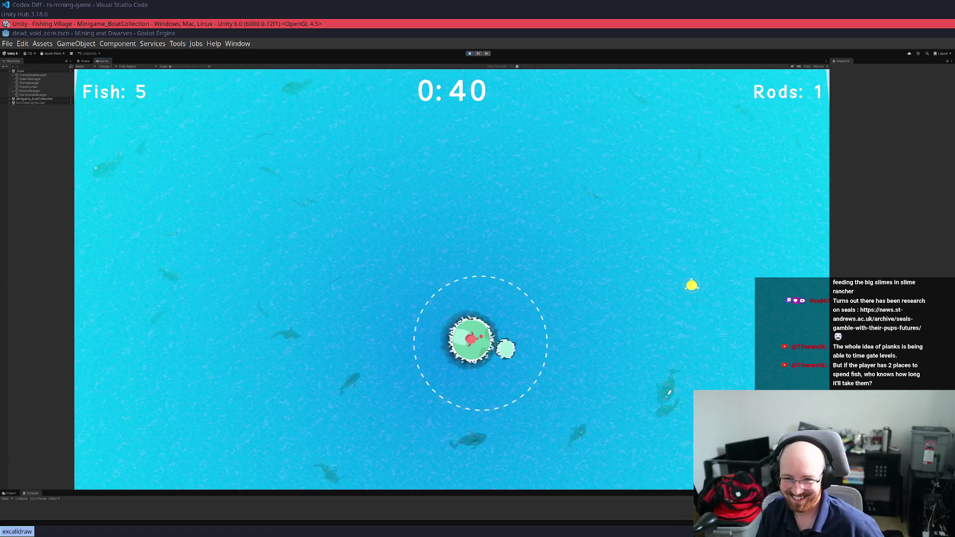
Steer the boat through fish schools and an extra rod pickup until the timer ends at Fish: 74
left_click_drag(735, 389, 737, 388)
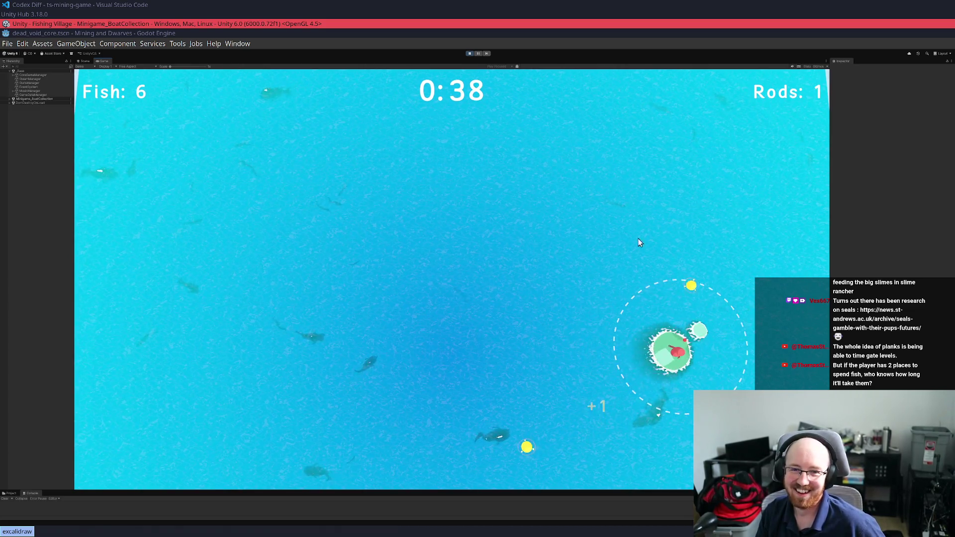
mouse_move(535, 449)
left_mouse_down()
mouse_move(535, 460)
mouse_move(485, 454)
mouse_move(379, 323)
left_mouse_up()
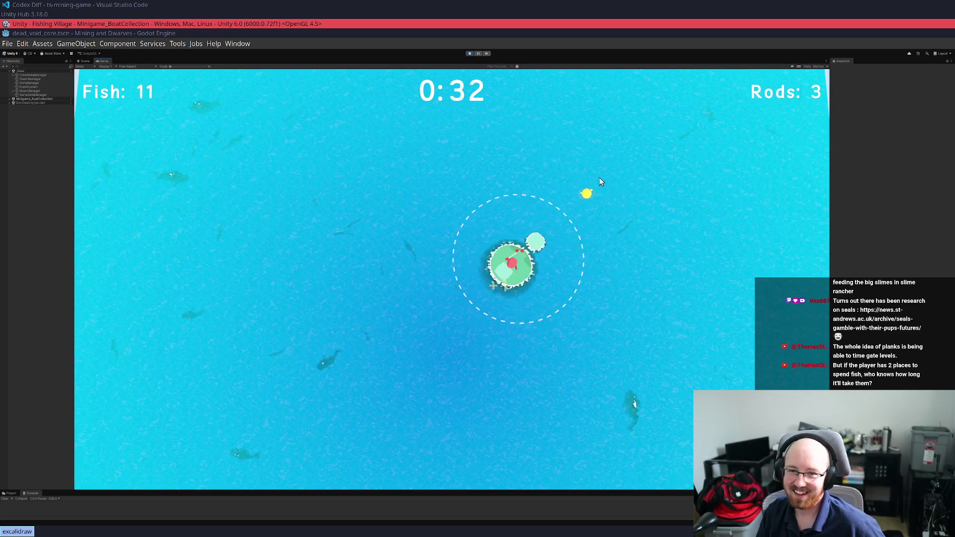
mouse_move(315, 285)
left_mouse_down()
mouse_move(326, 275)
mouse_move(353, 309)
left_mouse_up()
mouse_move(349, 398)
left_mouse_down()
mouse_move(338, 406)
mouse_move(229, 354)
left_mouse_up()
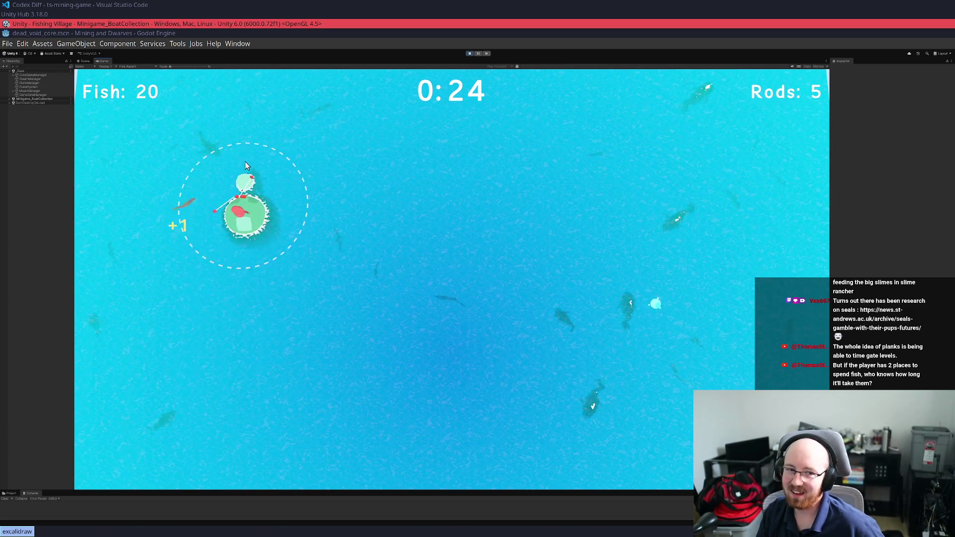
left_click_drag(475, 199, 517, 217)
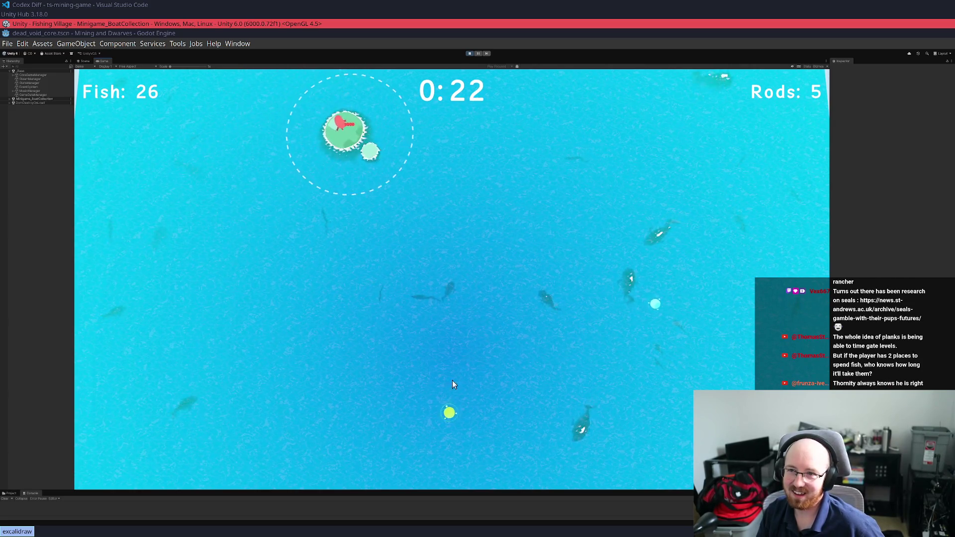
left_click_drag(419, 405, 532, 428)
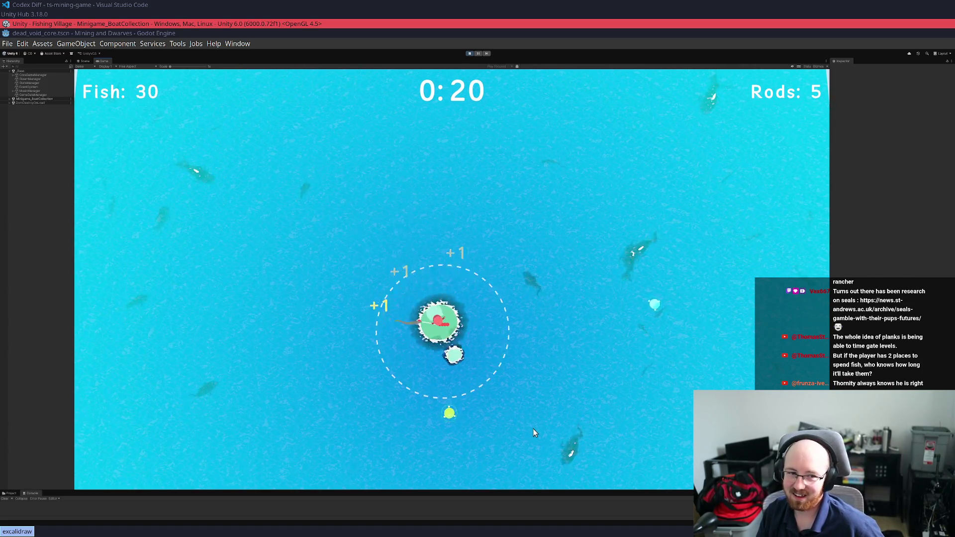
mouse_move(596, 437)
left_mouse_down()
mouse_move(709, 333)
mouse_move(729, 283)
mouse_move(674, 268)
mouse_move(569, 172)
mouse_move(472, 247)
left_mouse_up()
mouse_move(479, 309)
left_mouse_down()
mouse_move(507, 320)
mouse_move(379, 332)
left_mouse_up()
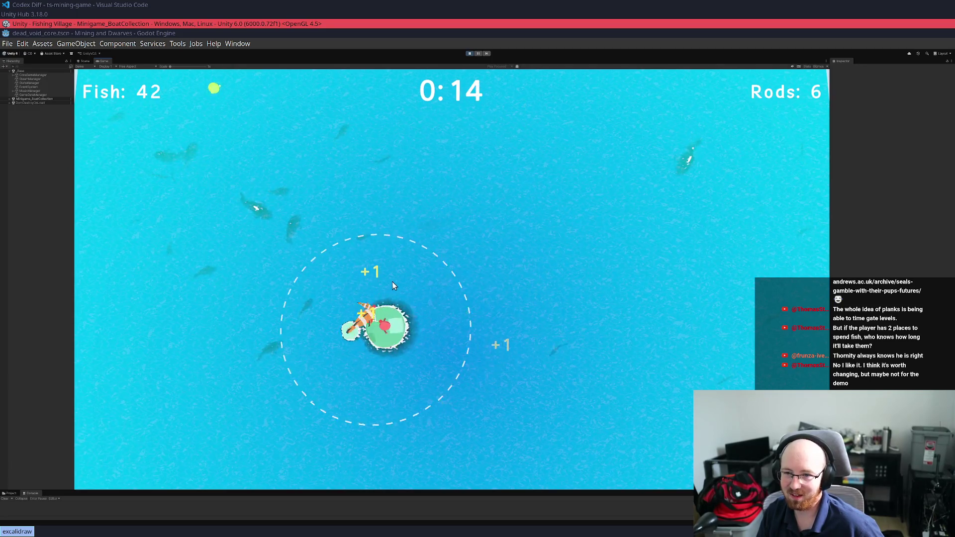
mouse_move(224, 196)
left_mouse_down()
mouse_move(204, 108)
mouse_move(302, 95)
left_mouse_up()
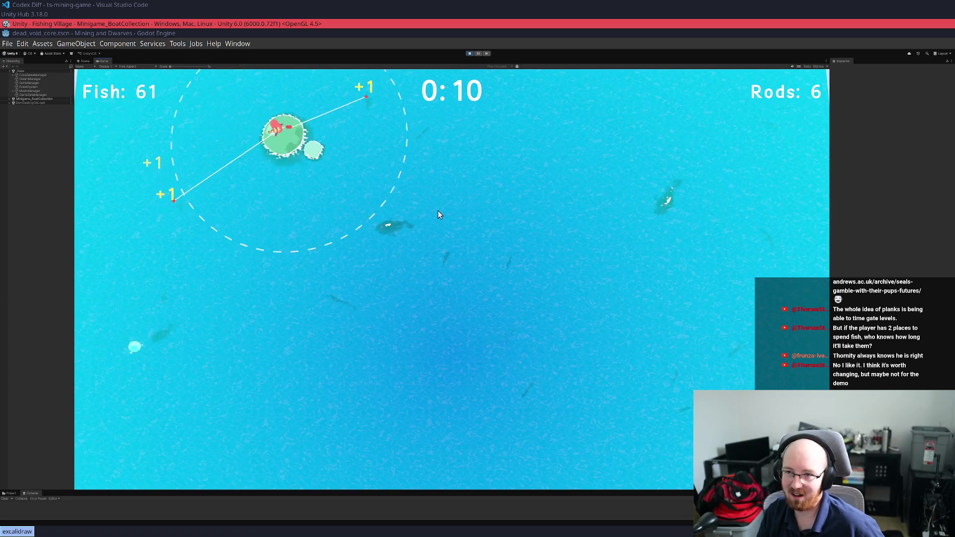
mouse_move(607, 306)
left_mouse_down()
mouse_move(656, 237)
mouse_move(646, 205)
mouse_move(473, 249)
mouse_move(405, 335)
mouse_move(318, 368)
mouse_move(192, 334)
mouse_move(169, 344)
mouse_move(226, 273)
left_mouse_up()
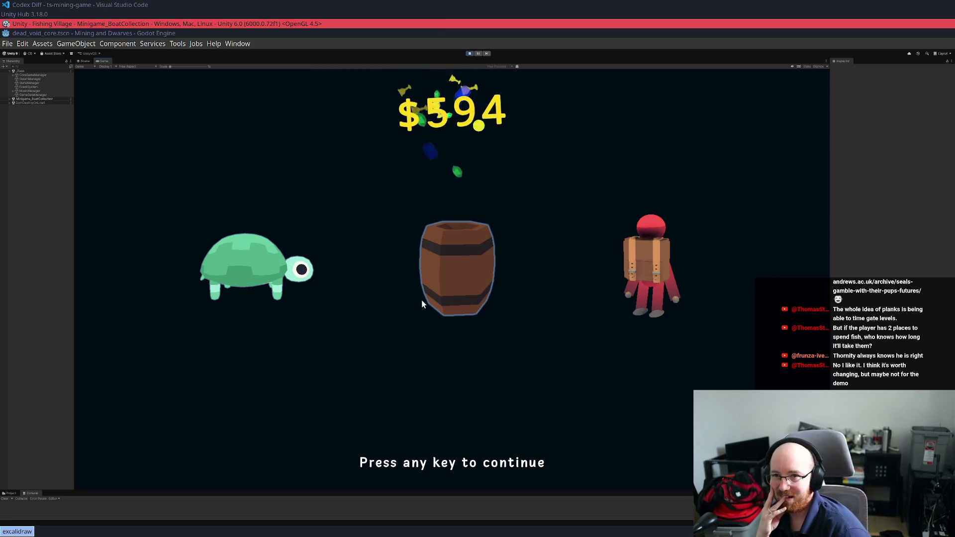
Continue past the $594 reward screen to the snowy Level1 island with $2007
key("space")
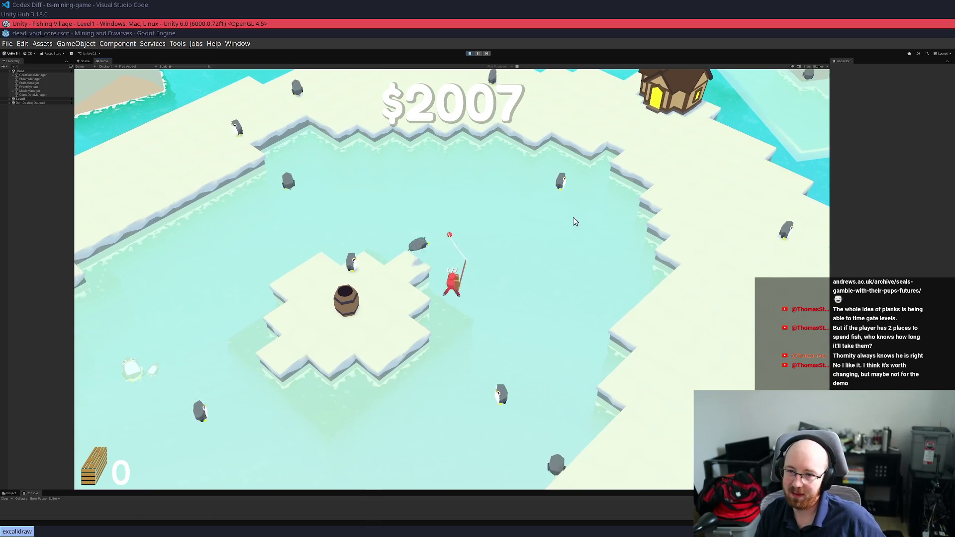
Walk the fisher along the snowy island's shore and across the ice
key("a")
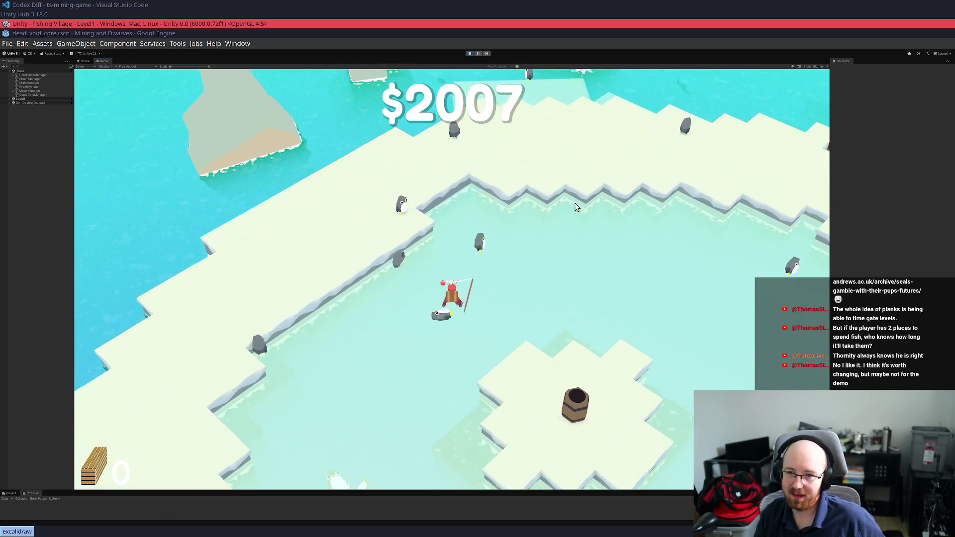
key("w")
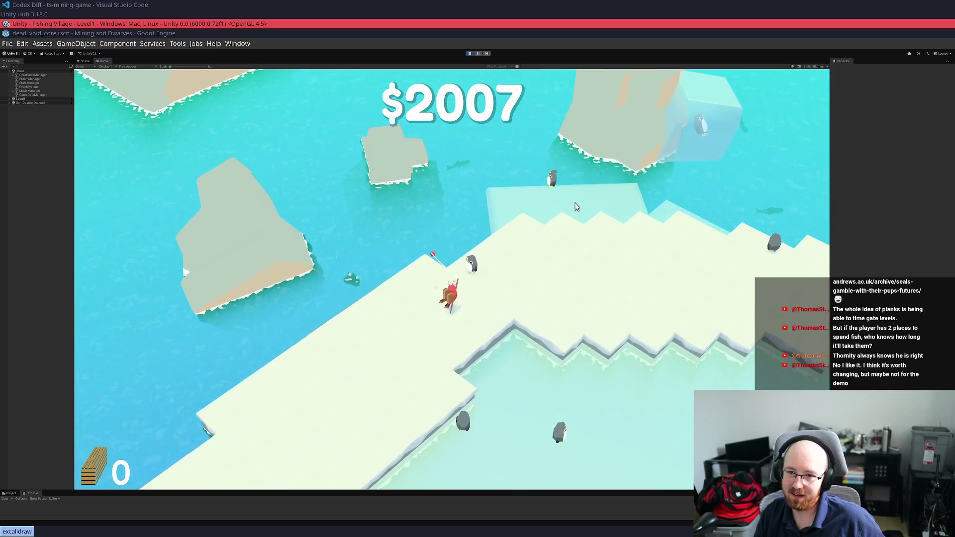
key("d")
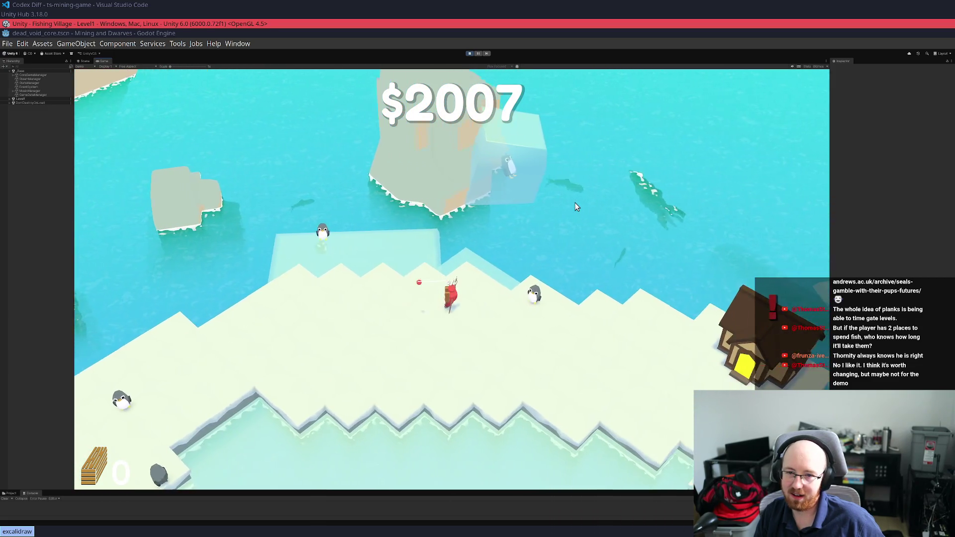
key("d")
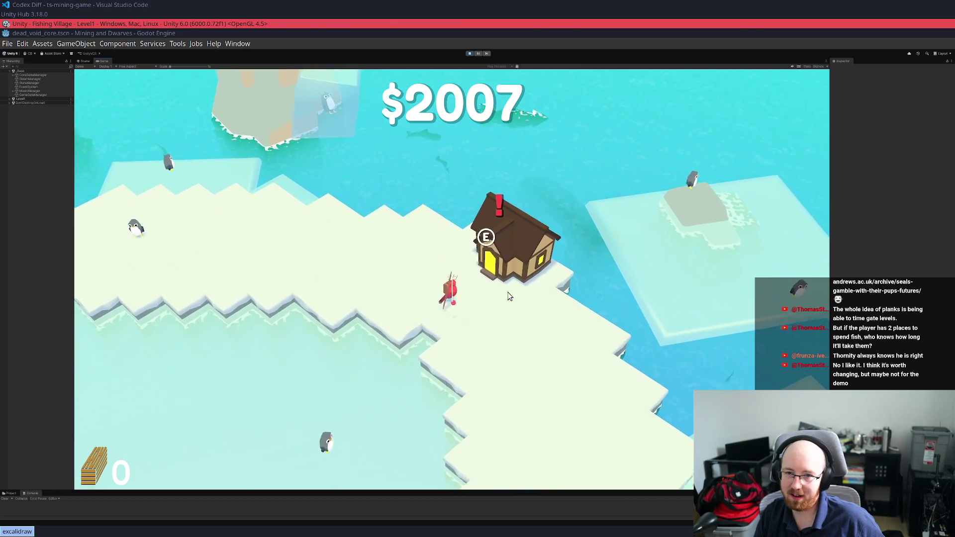
key("d")
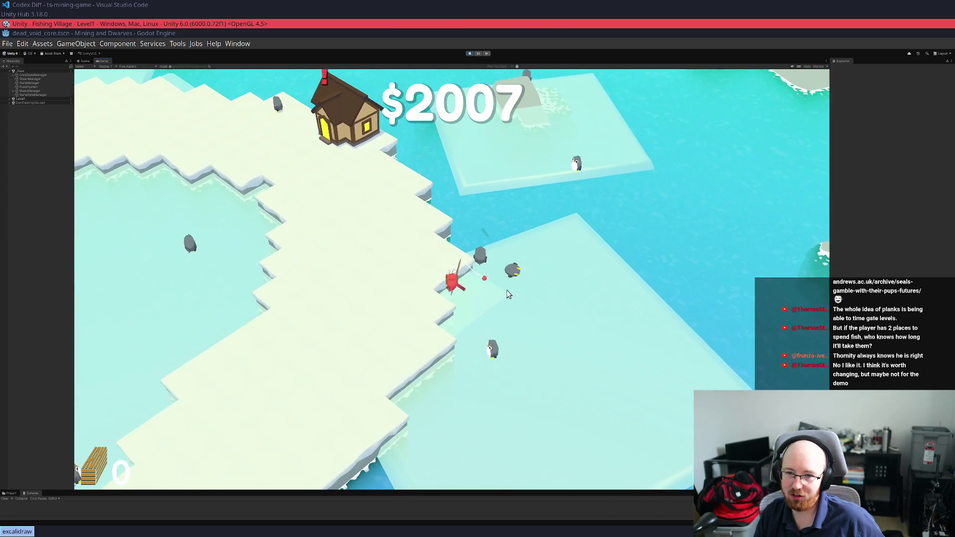
key("w")
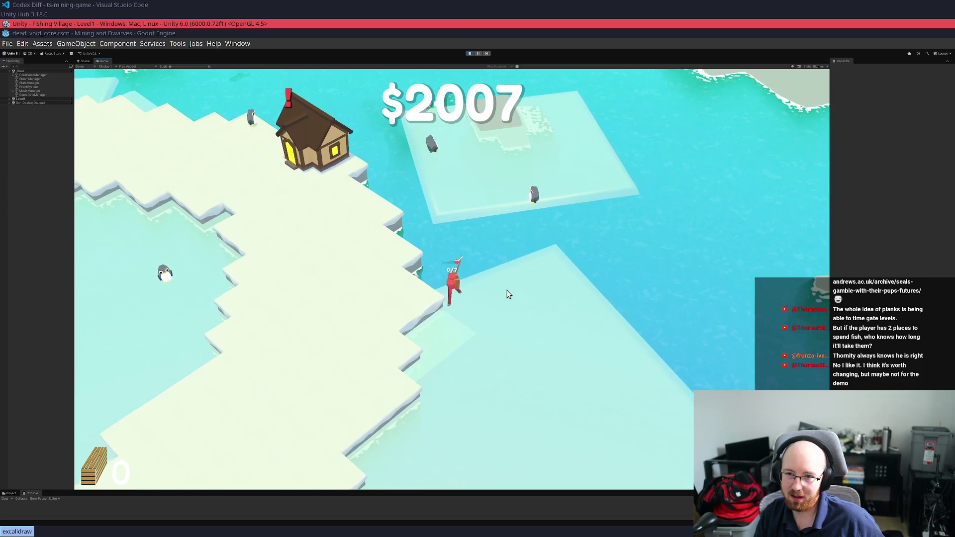
key("a")
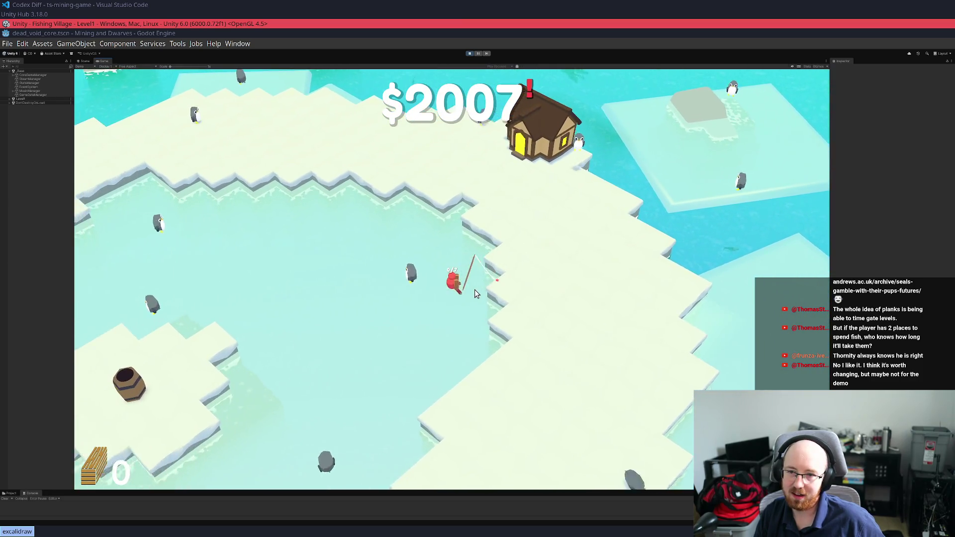
key("s")
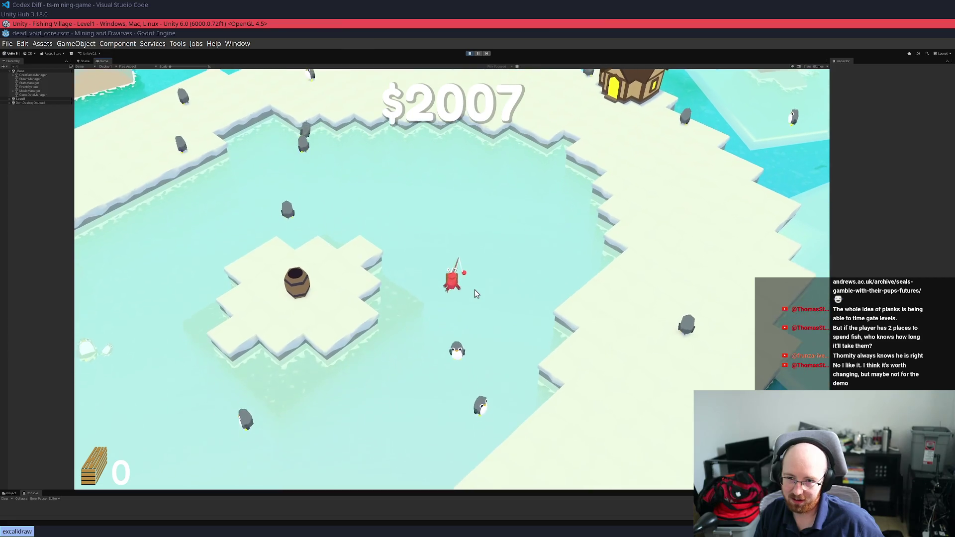
key("s")
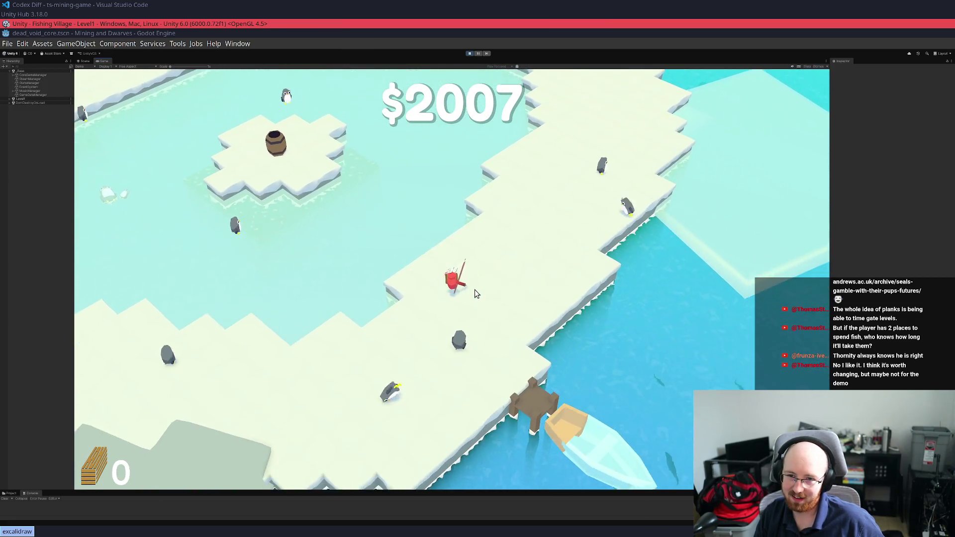
key("a")
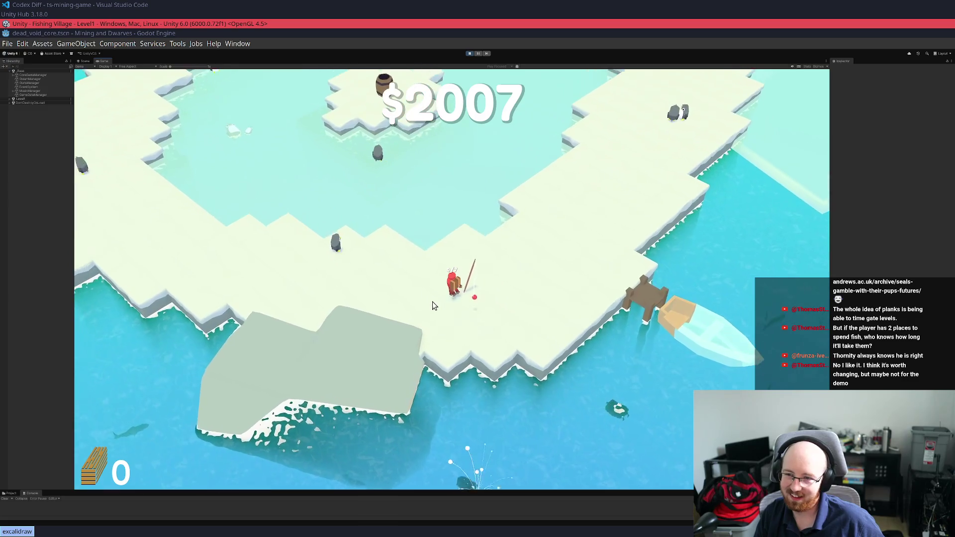
key("a")
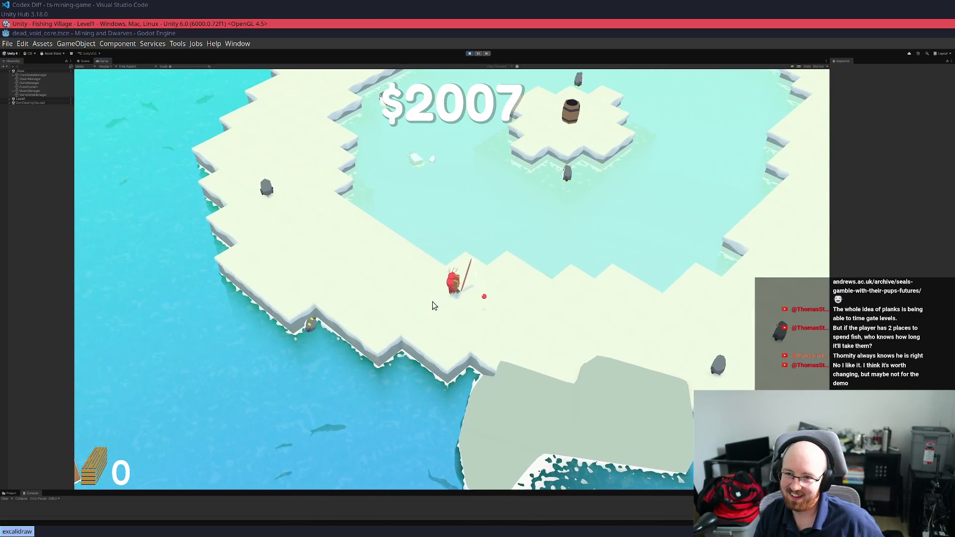
key("w")
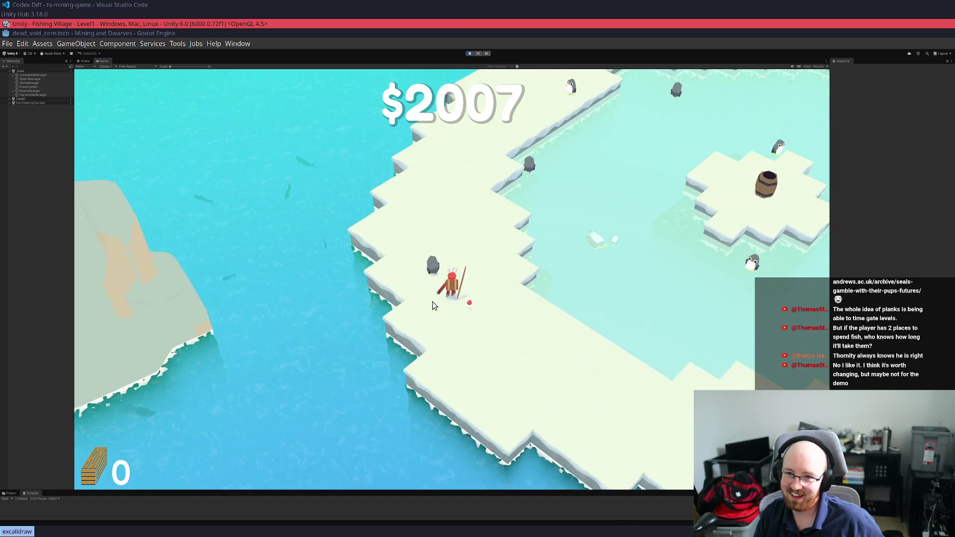
key("w")
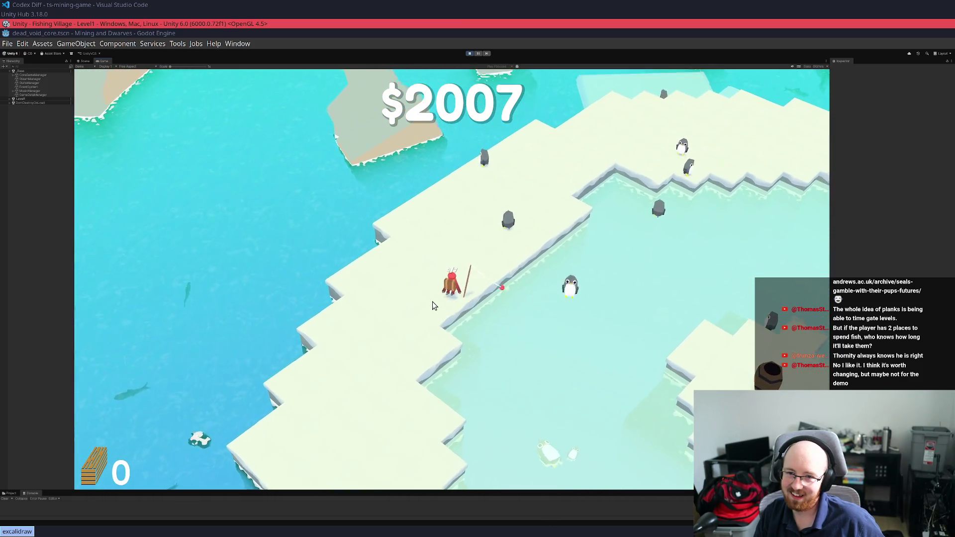
Collect the coins around the barrel floe, raising funds to $2231
key("d")
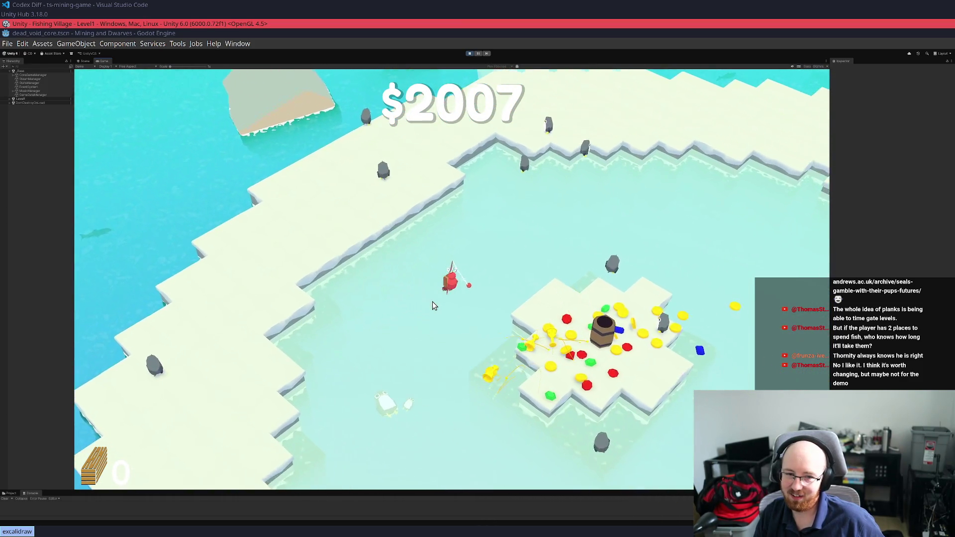
key("d")
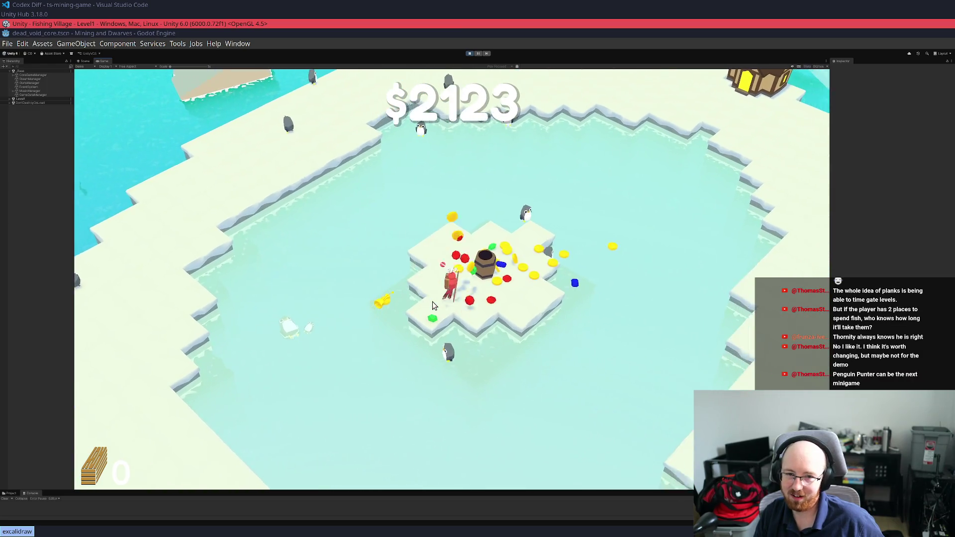
key("a")
key("d")
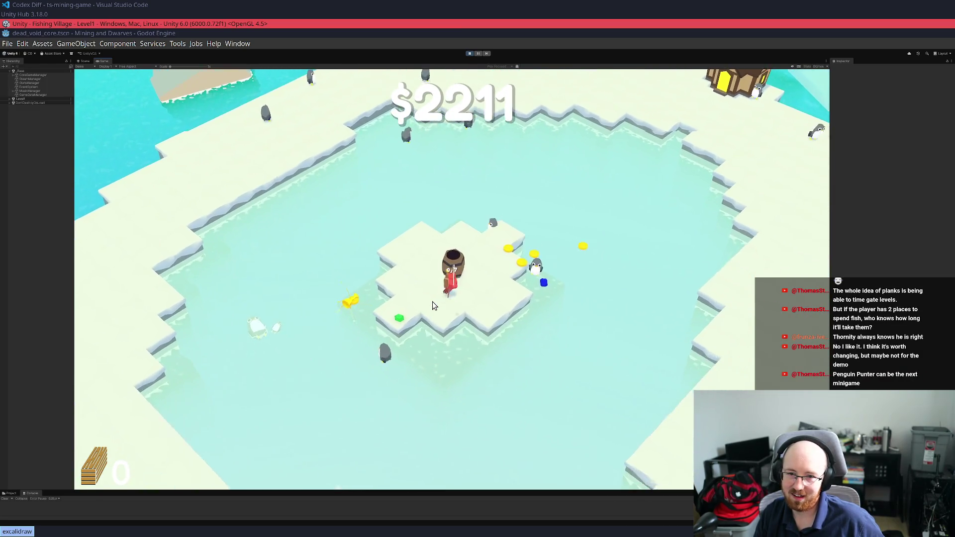
Walk into the house and buy the fishing pole and clown-fish upgrades
key("w")
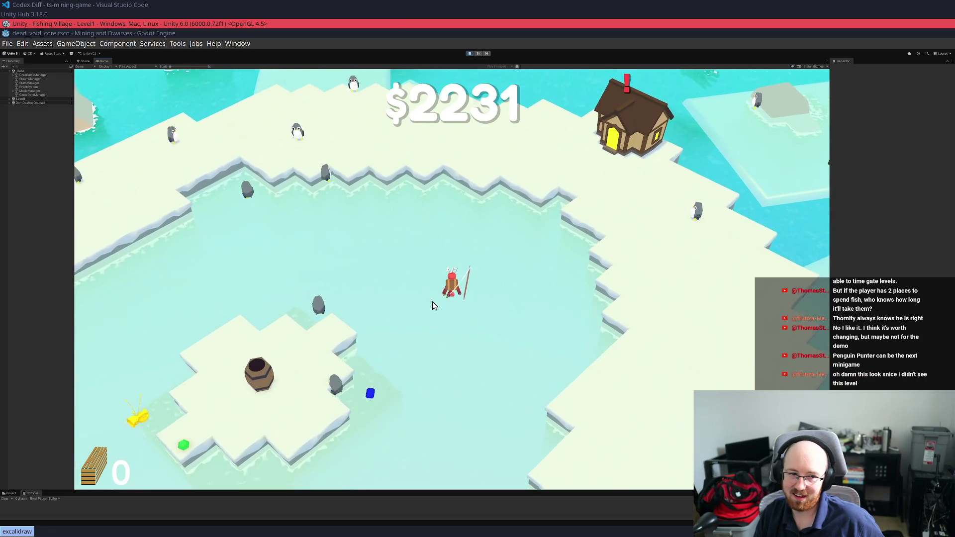
key("w")
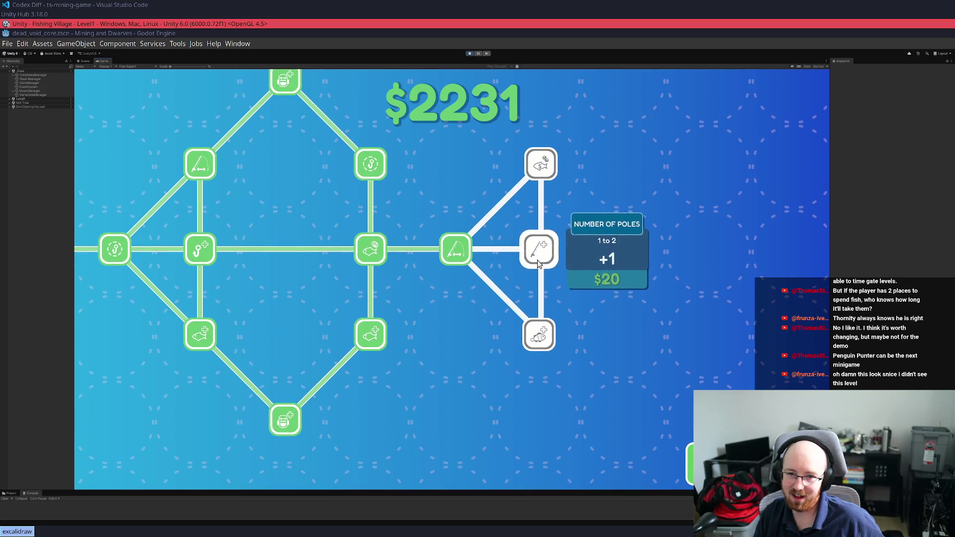
left_click(541, 248)
left_click(539, 336)
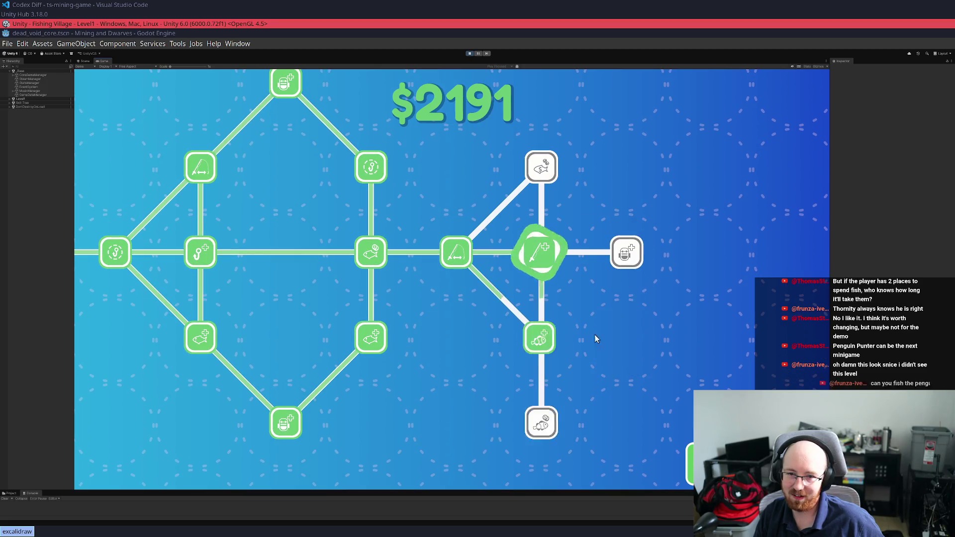
Buy Backpack Size, Max Fish per Bucket and Max Cast Distance, leaving $466, then exit the tree
left_click(628, 258)
left_click(581, 256)
left_click(667, 259)
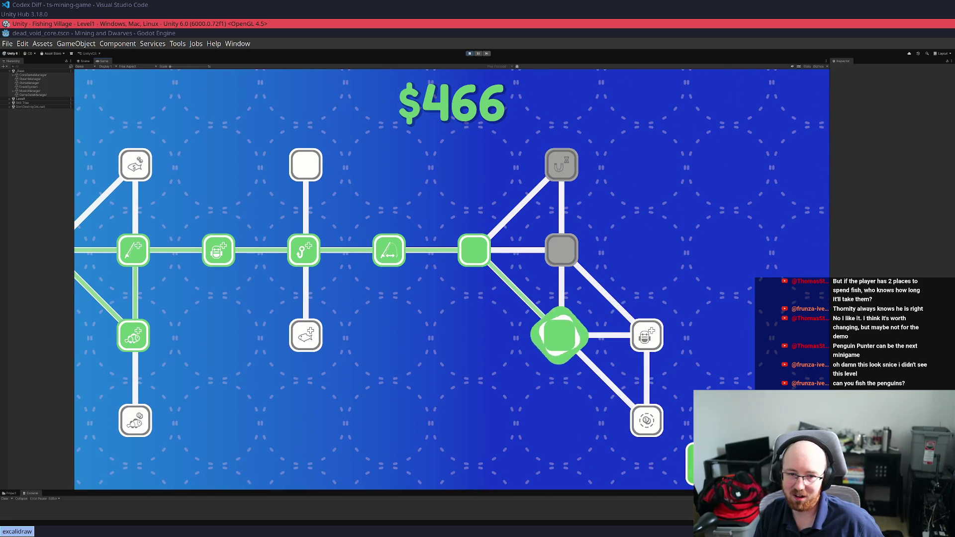
key("Escape")
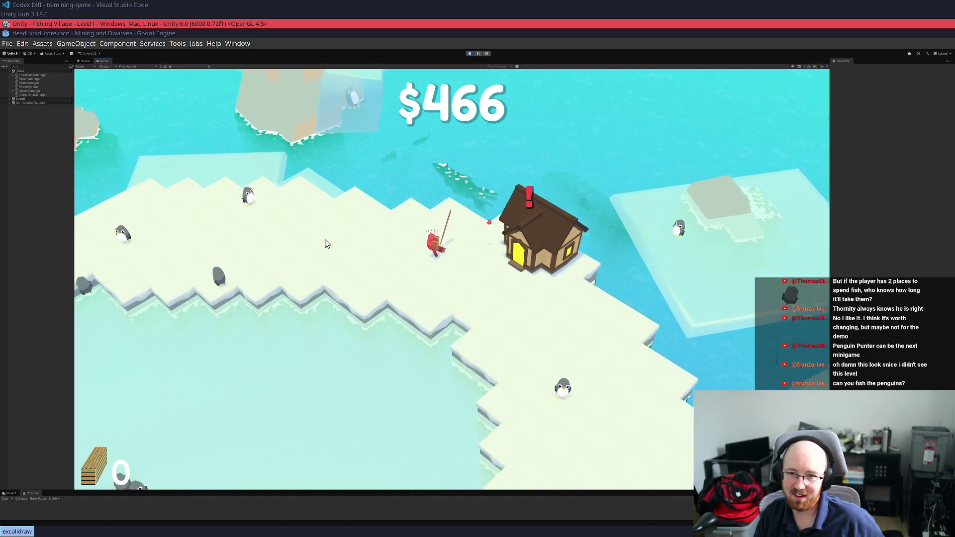
Walk the fisher back and forth across the ice around the house toward the dock
key("a")
key("d")
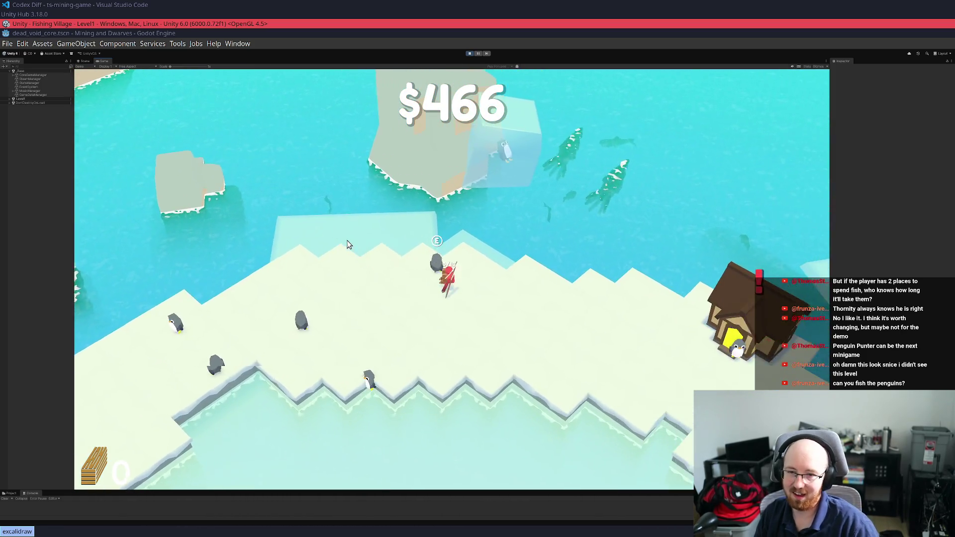
key("a")
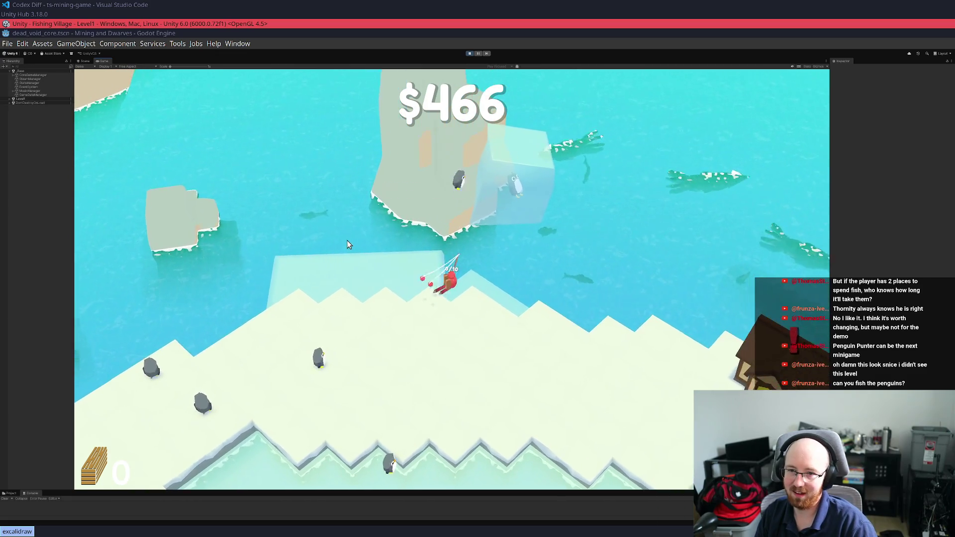
key("a")
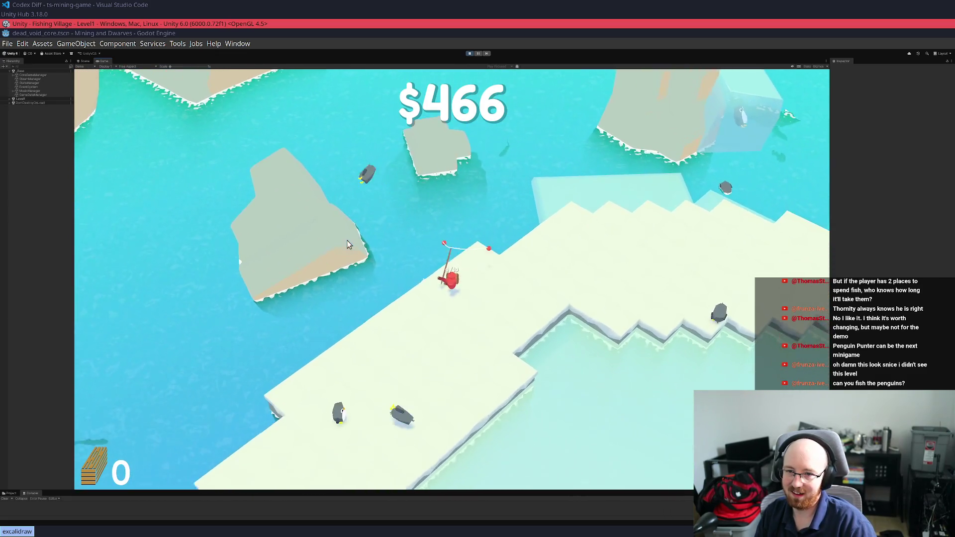
key("d")
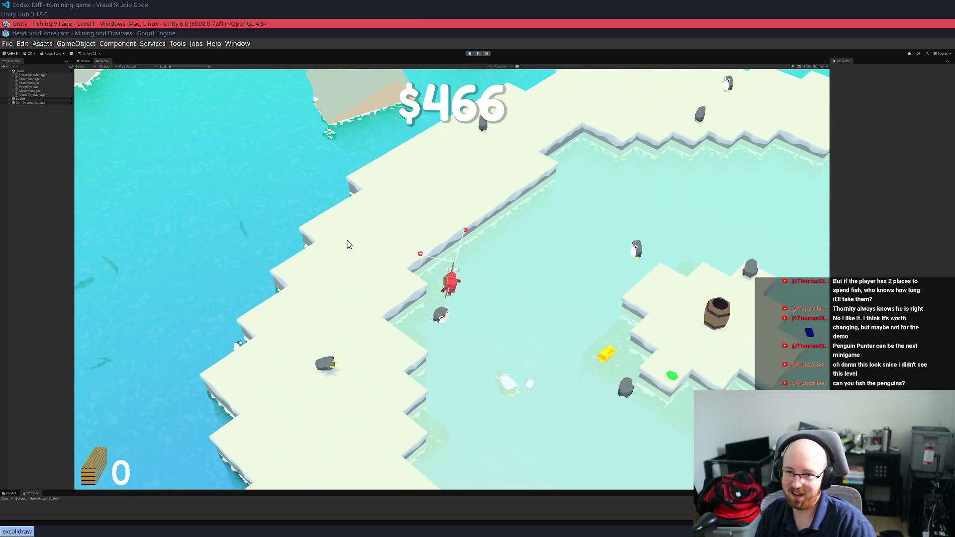
key("s")
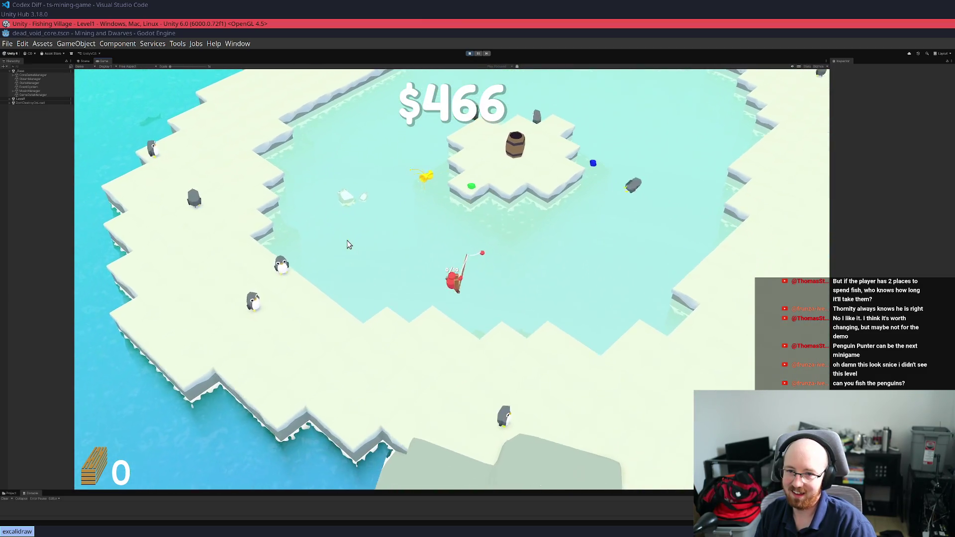
key("w")
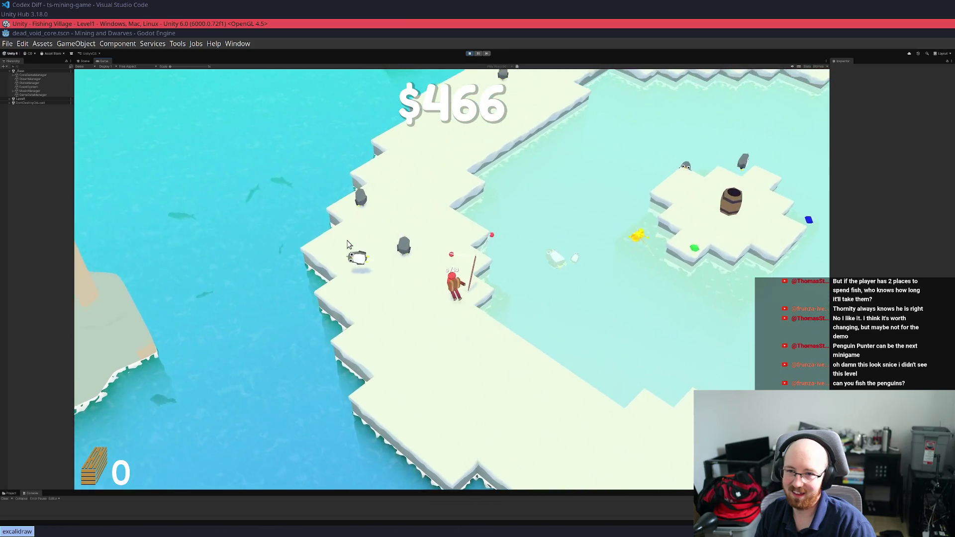
key("w")
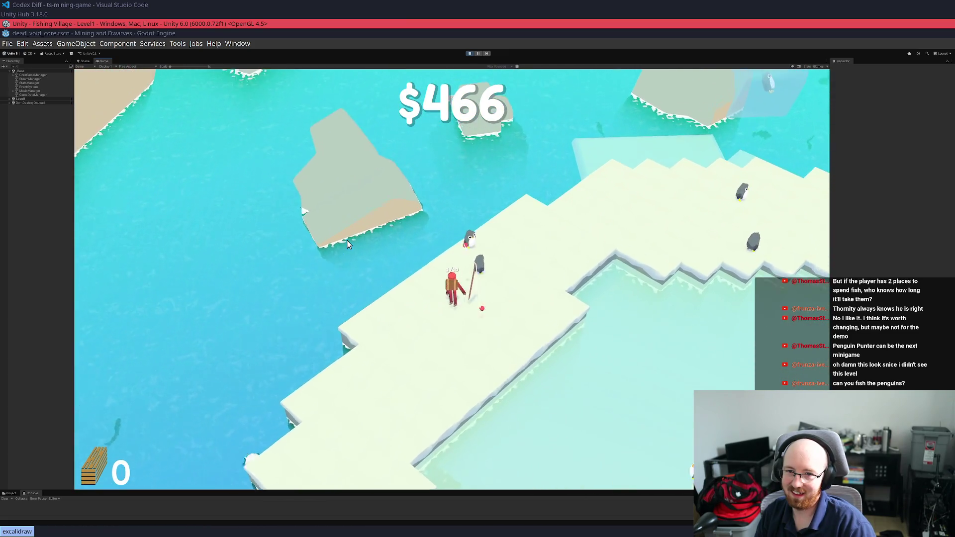
key("d")
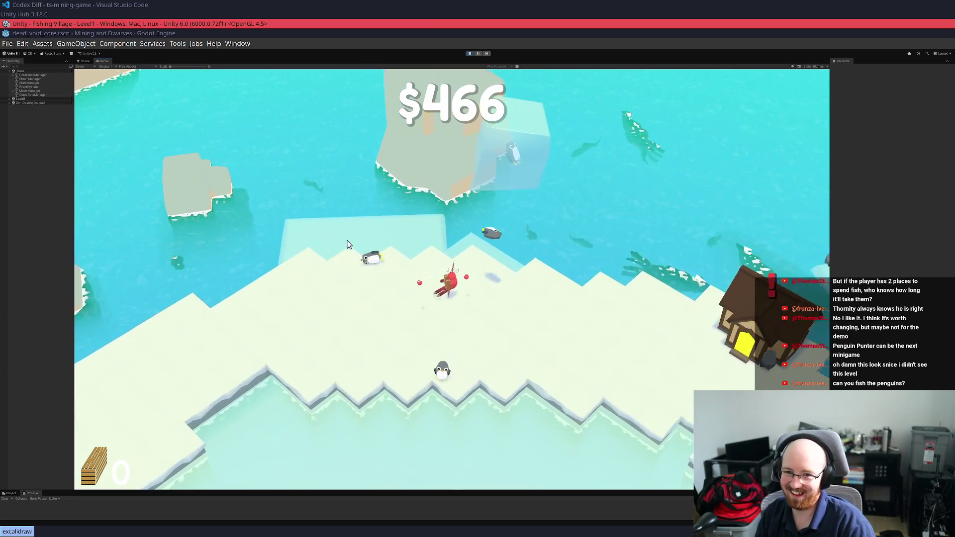
key("d")
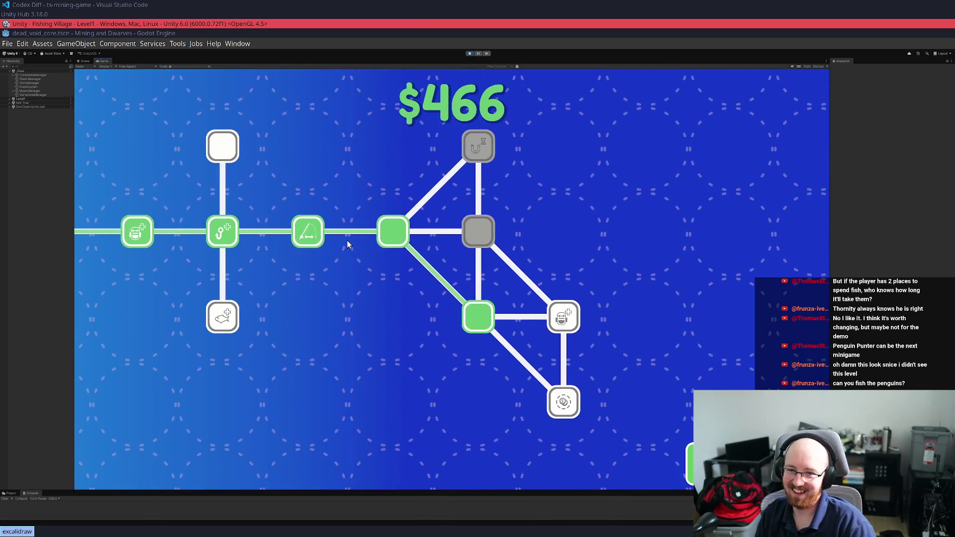
key("s")
key("a")
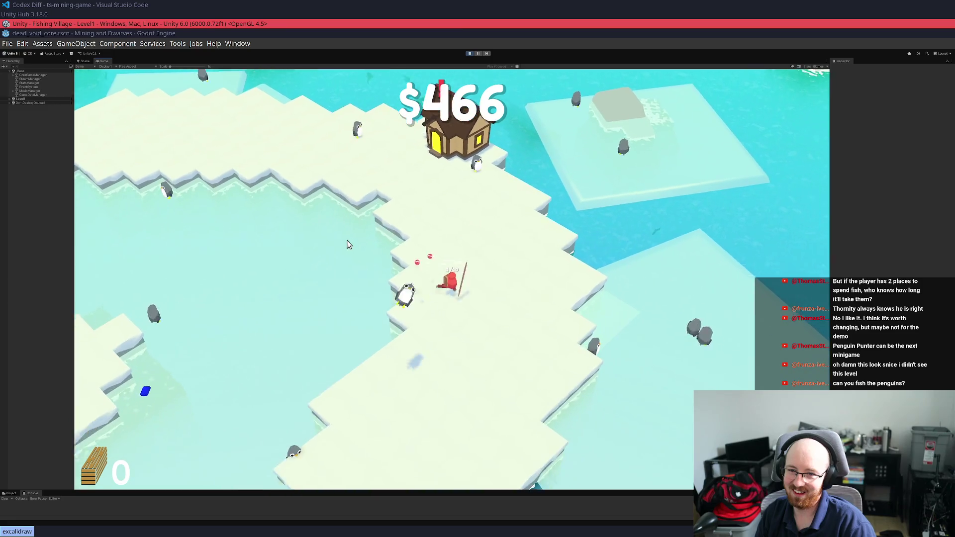
key("s")
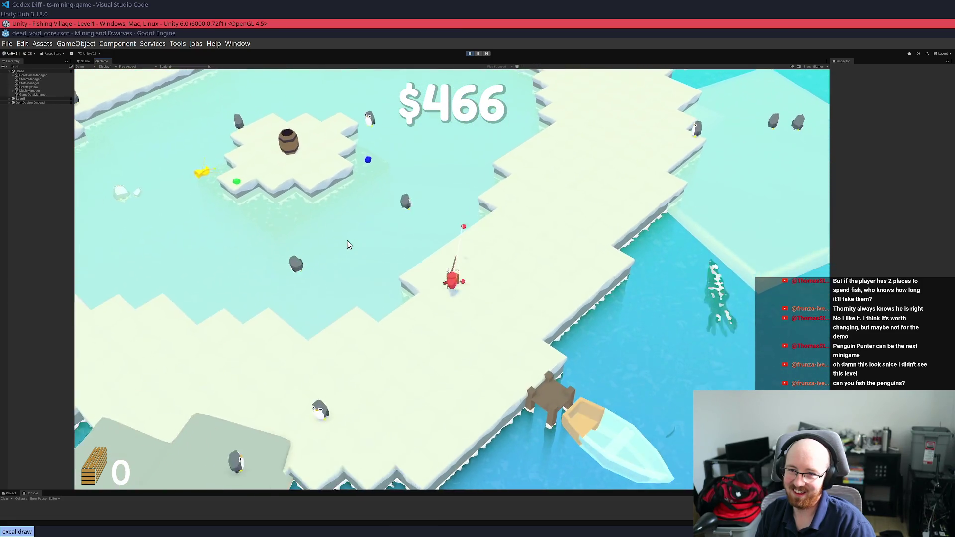
Orbit the game camera around the character with Q
key("q")
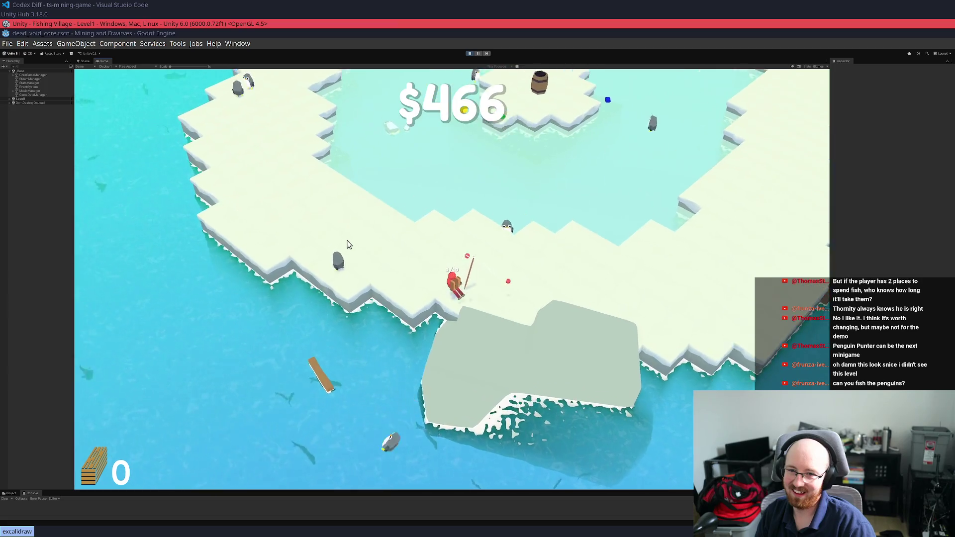
key("q")
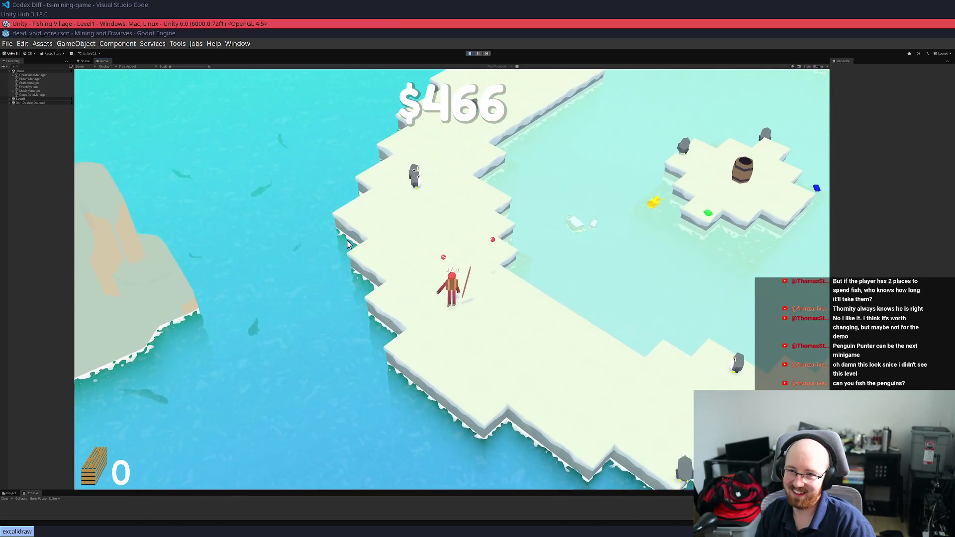
key("q")
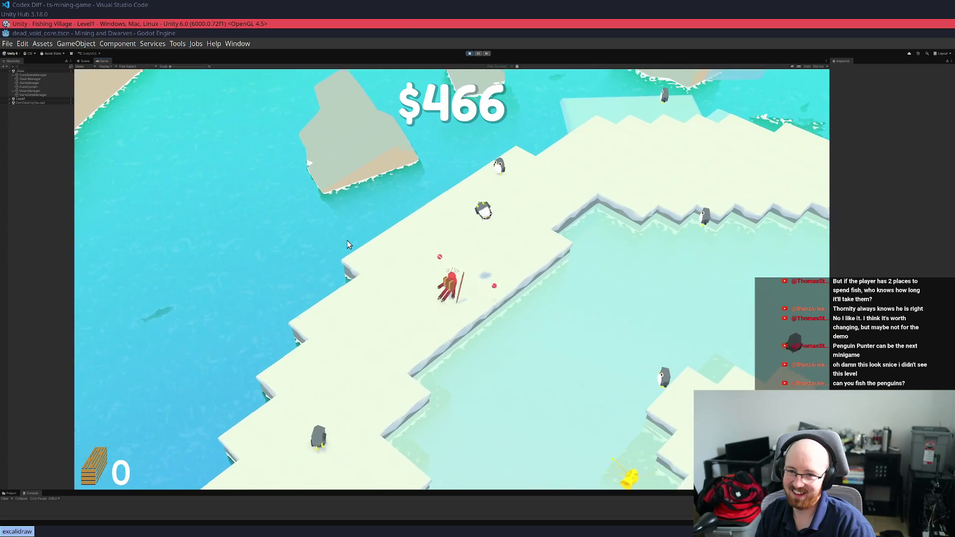
key("q")
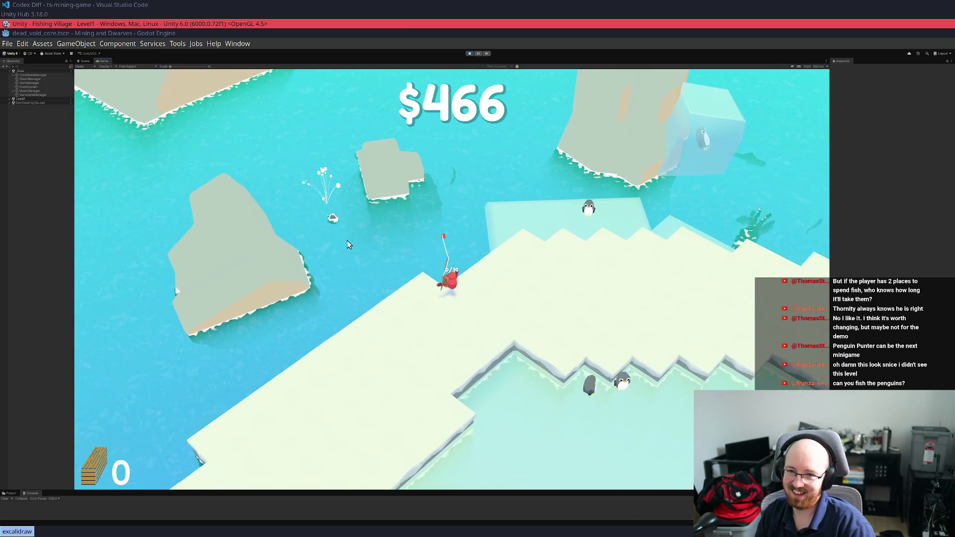
Walk across the snow onto the ice, cast the line, reel in and keep walking
key("s")
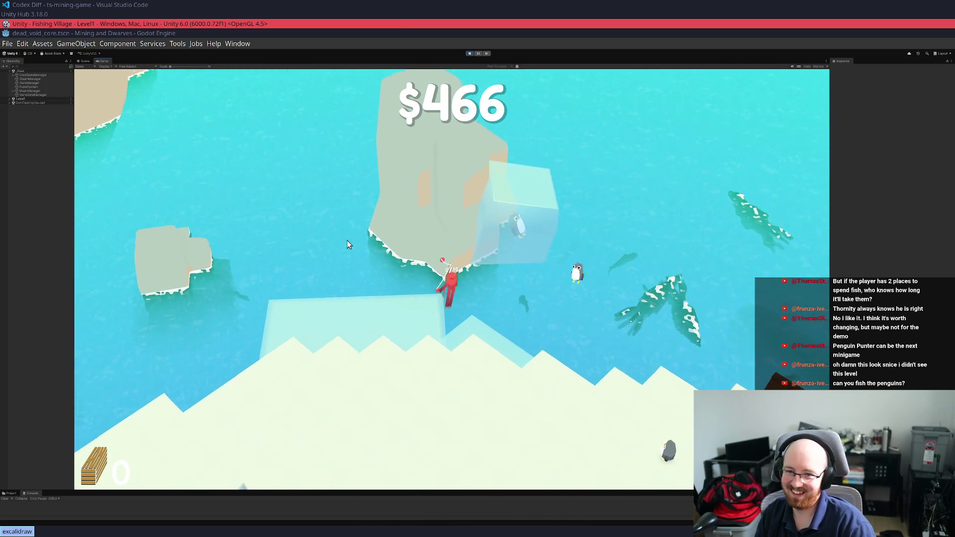
key("Tab")
key("Tab")
key("s")
key("s")
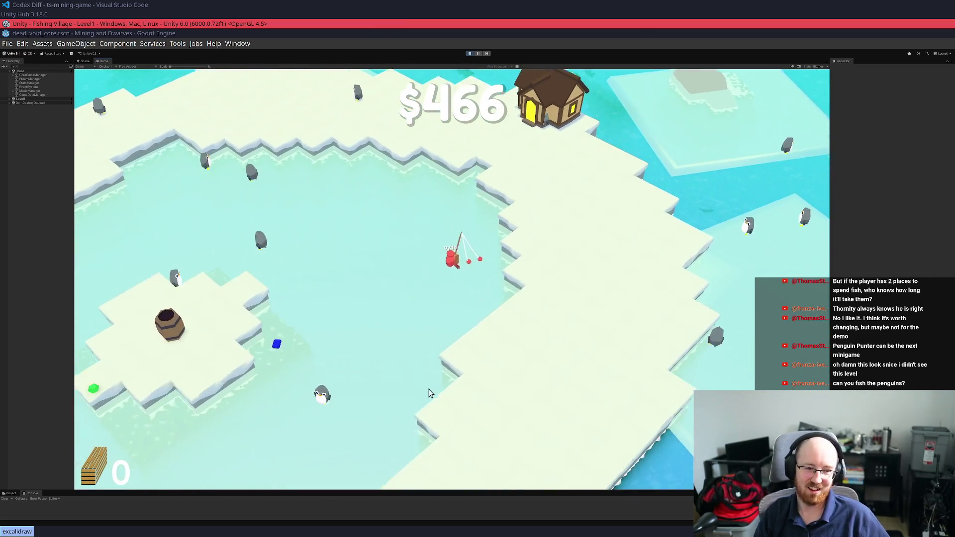
key("d")
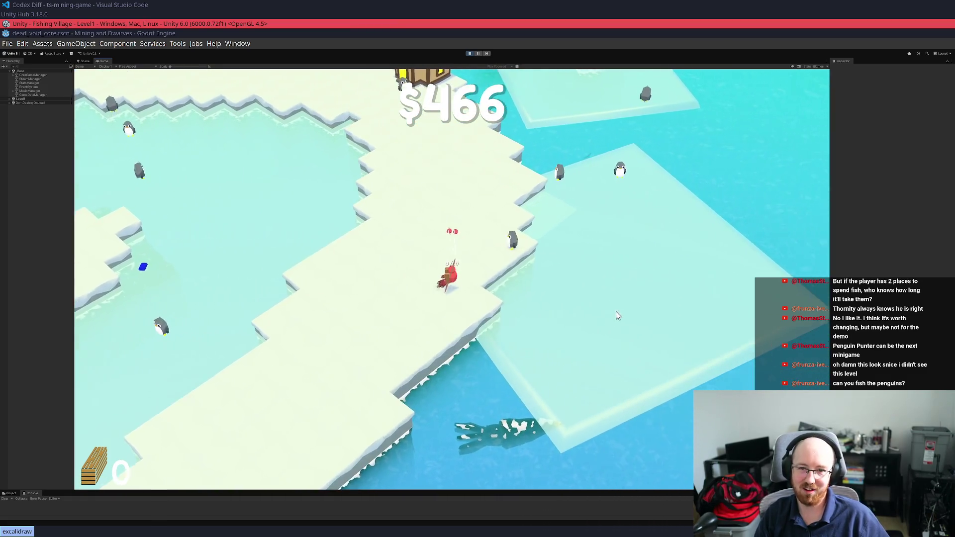
key("w")
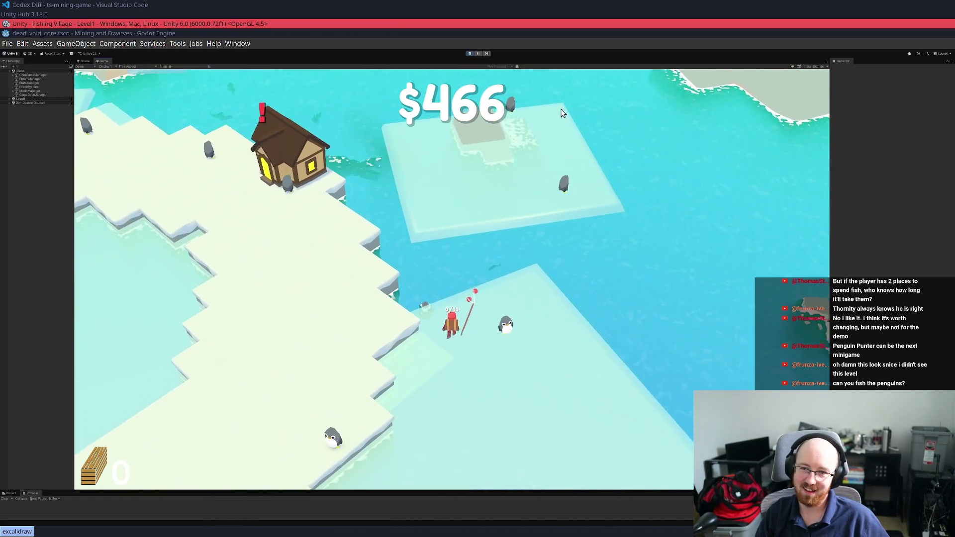
key("s")
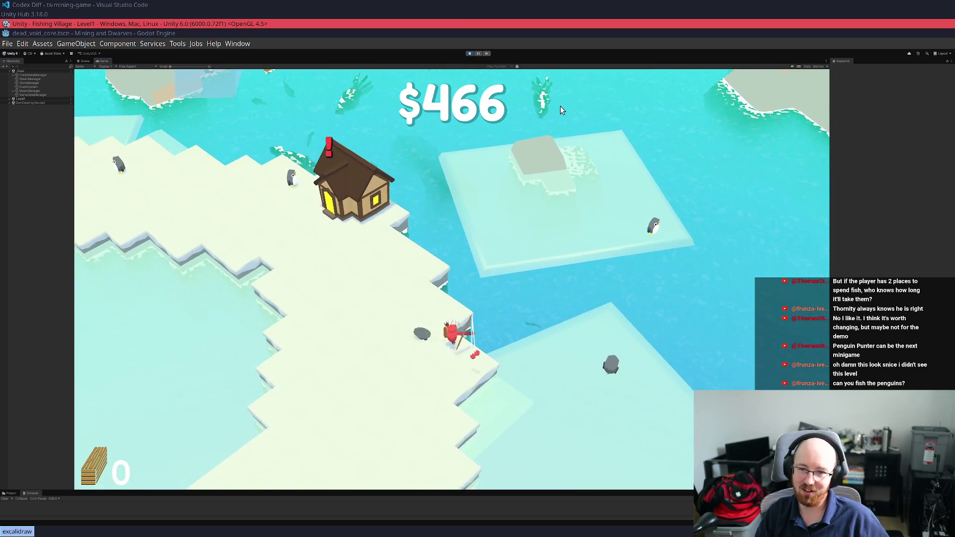
key("d")
key("a")
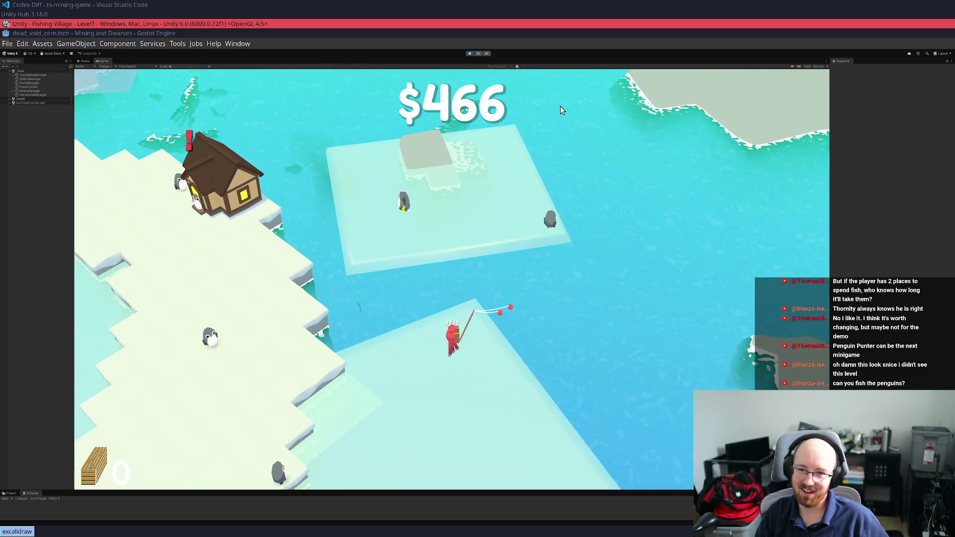
key("a")
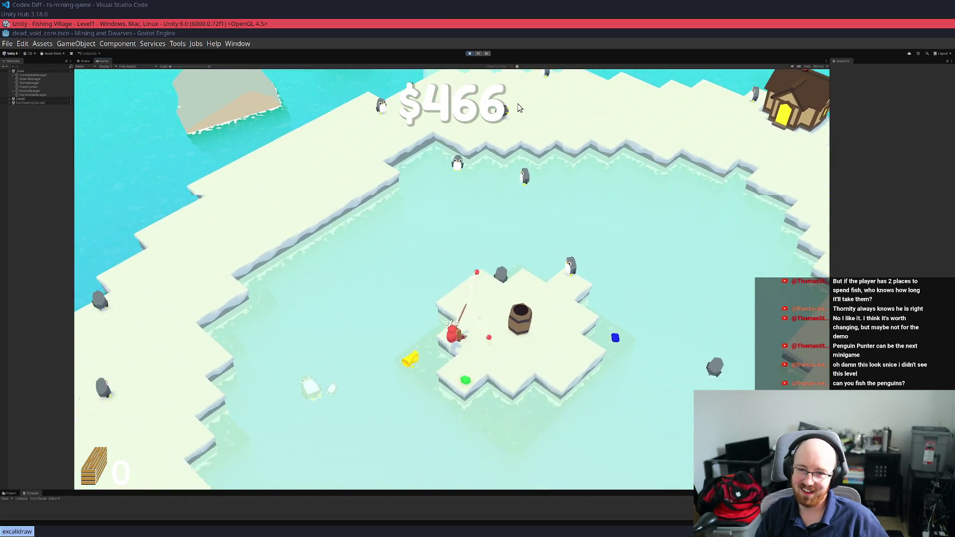
Pause the game and exit the level to the Just Keep Fishing title menu
key("Escape")
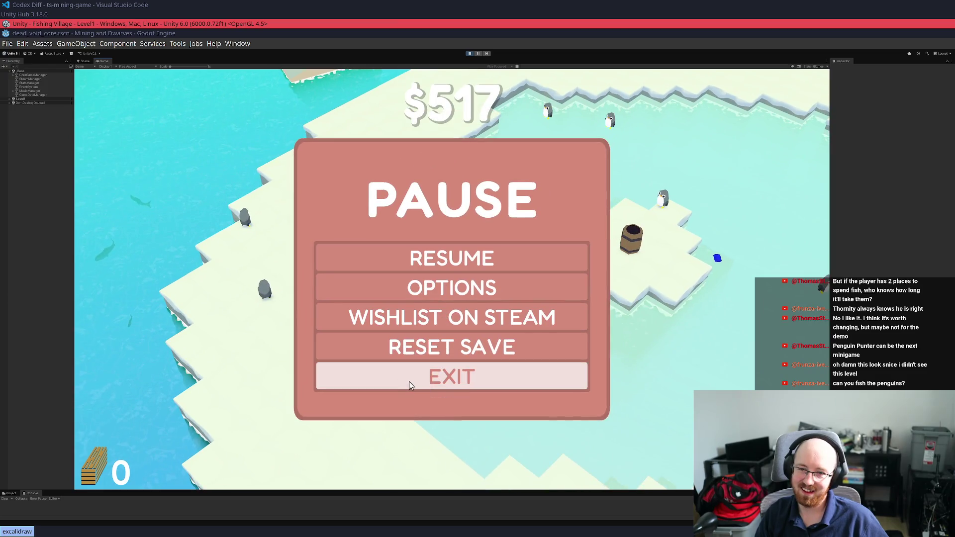
left_click(411, 385)
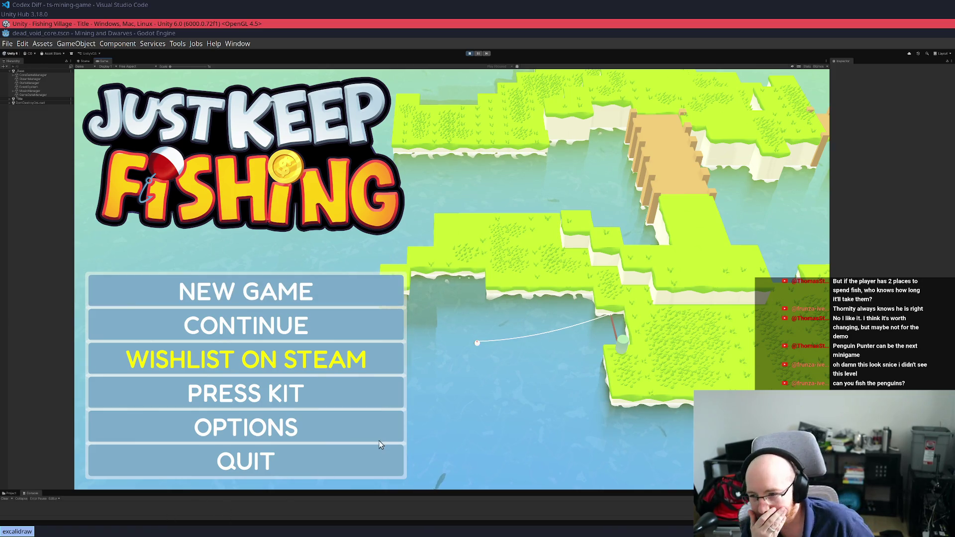
Stop the game's Play mode from the editor toolbar
left_click(370, 474)
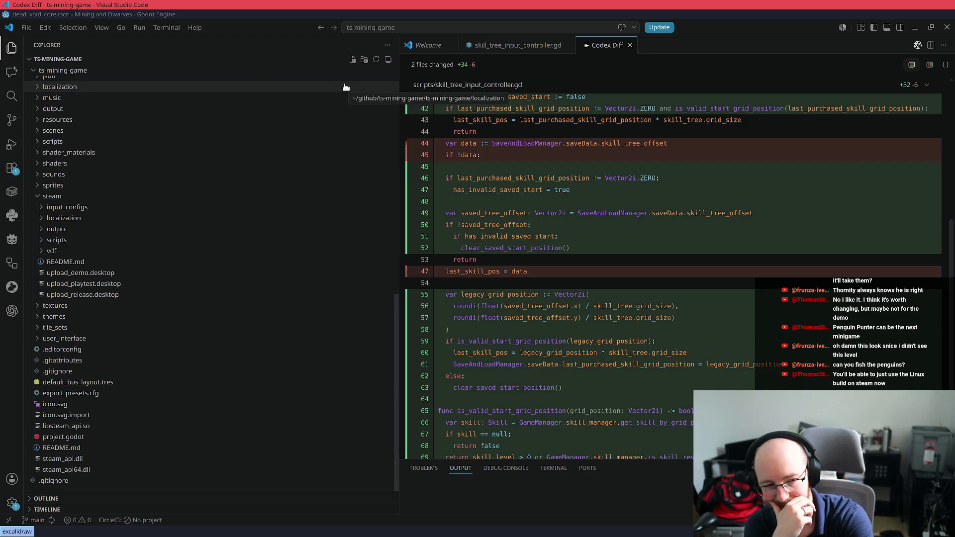
In the scratchpad TODO.md, replace the Orb Breaker arrow lines with a '-> QA for' item naming a tester
key("super+minus")
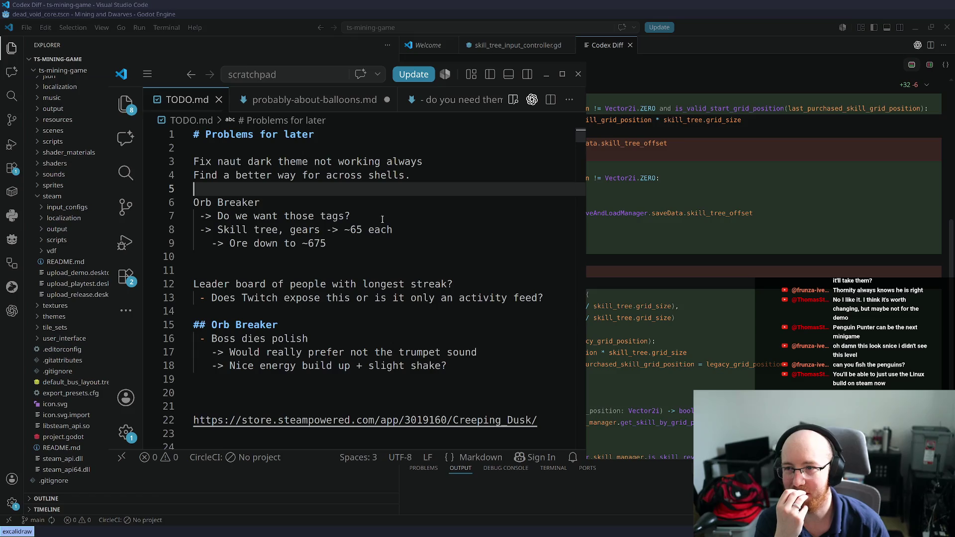
left_click(347, 252)
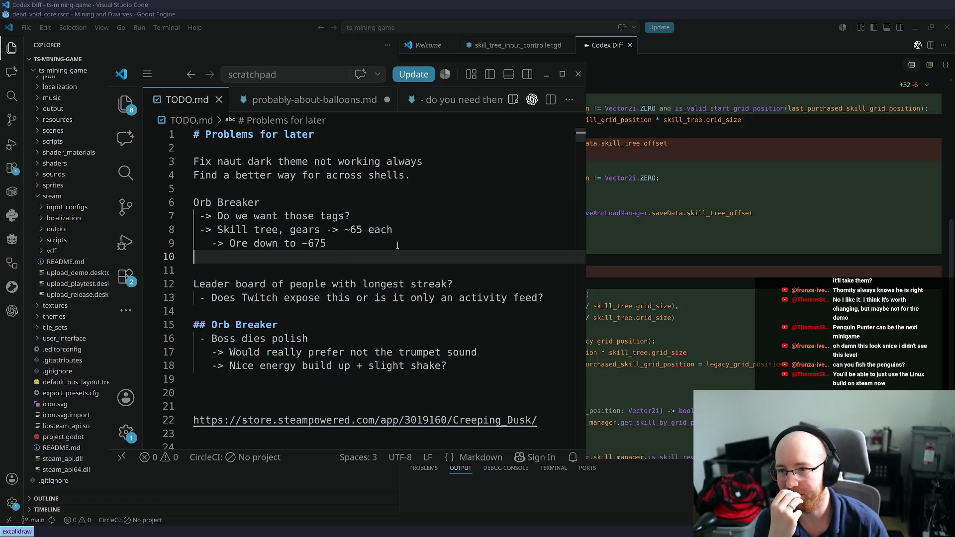
left_click_drag(414, 245, 199, 216)
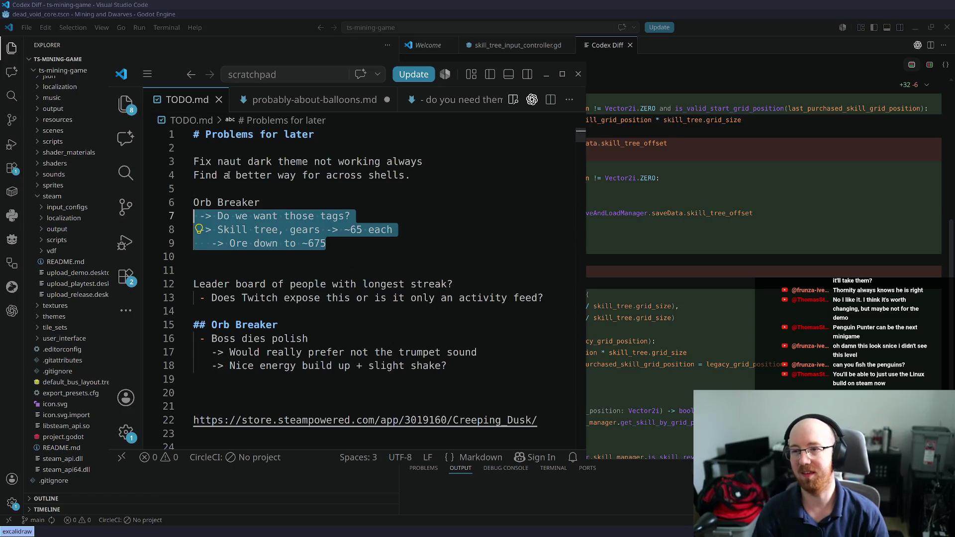
key("BackSpace")
type("-> QA for an")
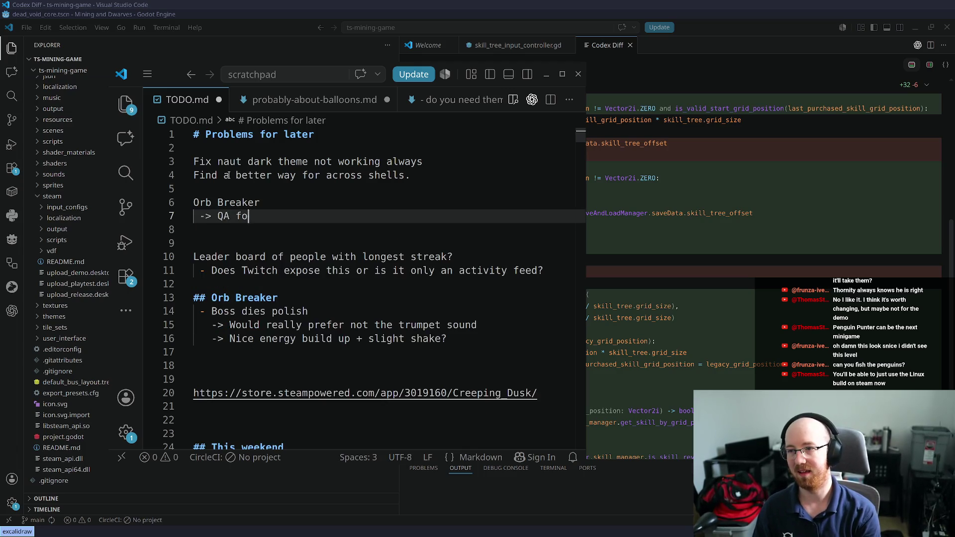
key("BackSpace")
key("BackSpace")
type("Andy")
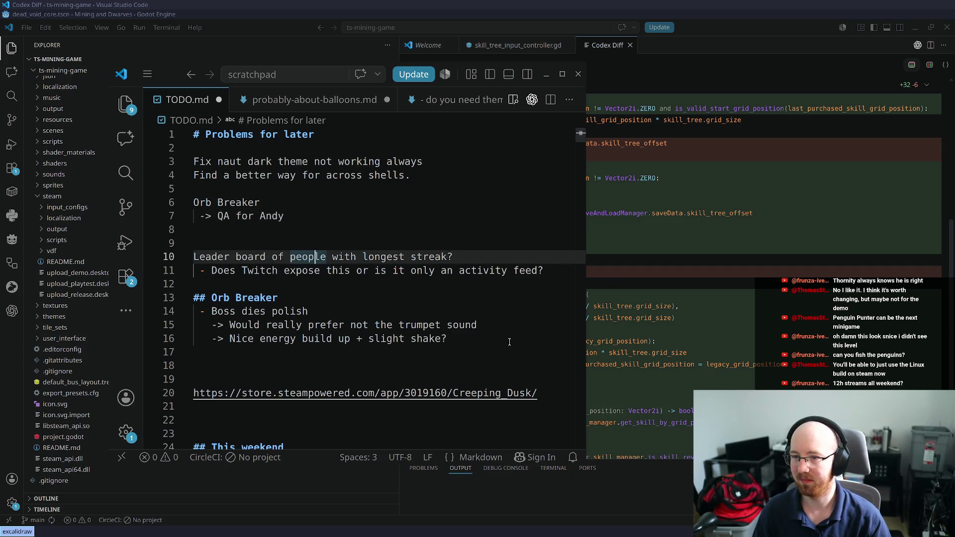
Delete the leaderboard and Orb Breaker sections and the blank lines after them
left_click_drag(508, 340, 92, 304)
key("shift+Up")
key("shift+Up")
key("shift+Up")
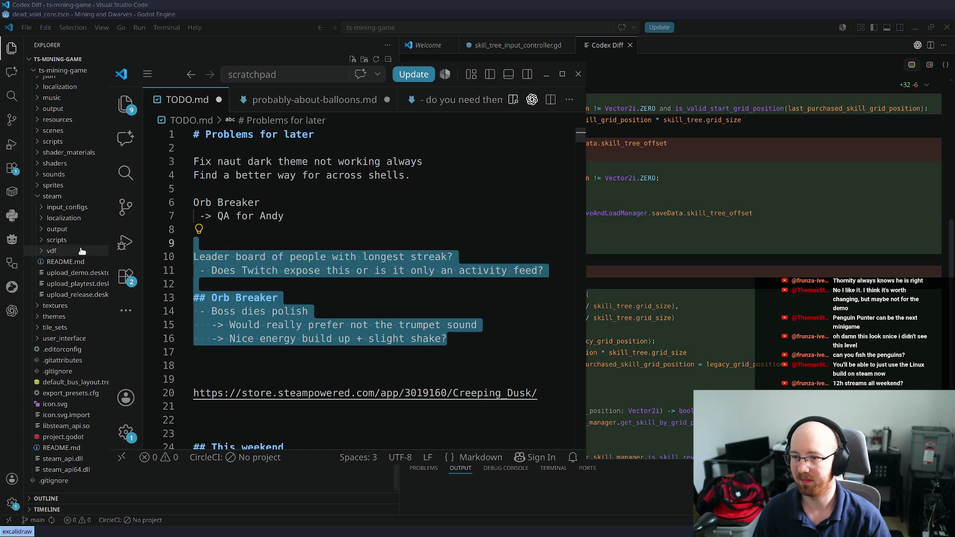
key("BackSpace")
key("BackSpace")
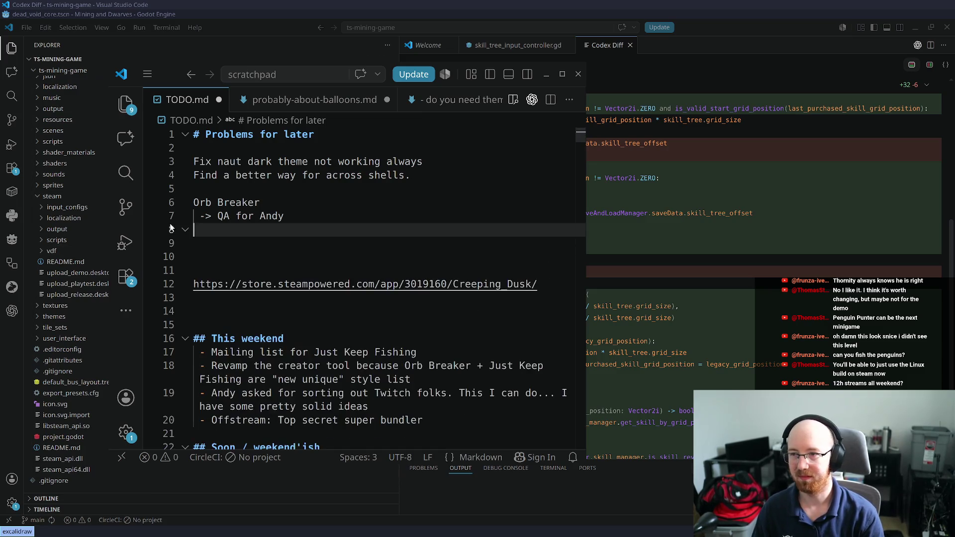
key("Down")
key("Delete")
key("Delete")
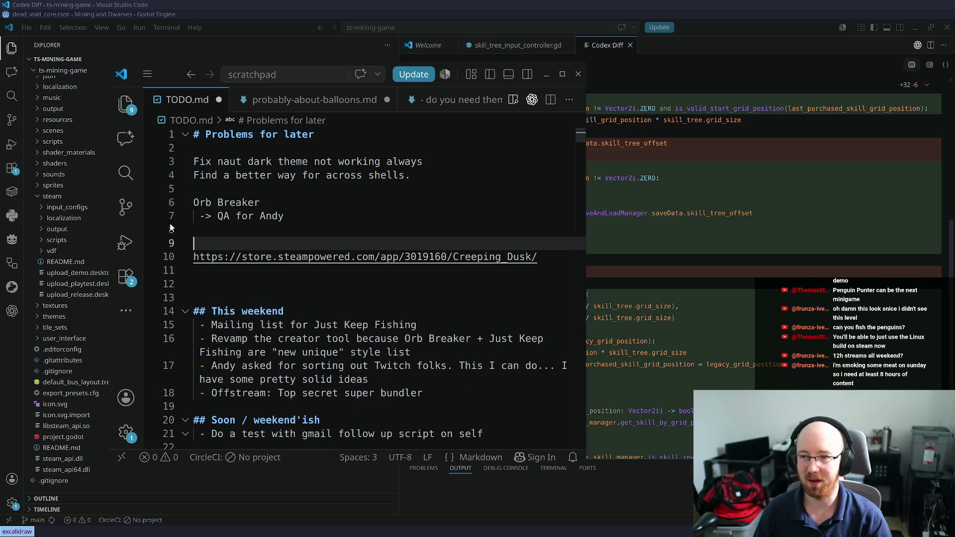
Delete the store link line and leftover blank lines, leaving the Mailing list and creator tool items
key("Down")
key("Down")
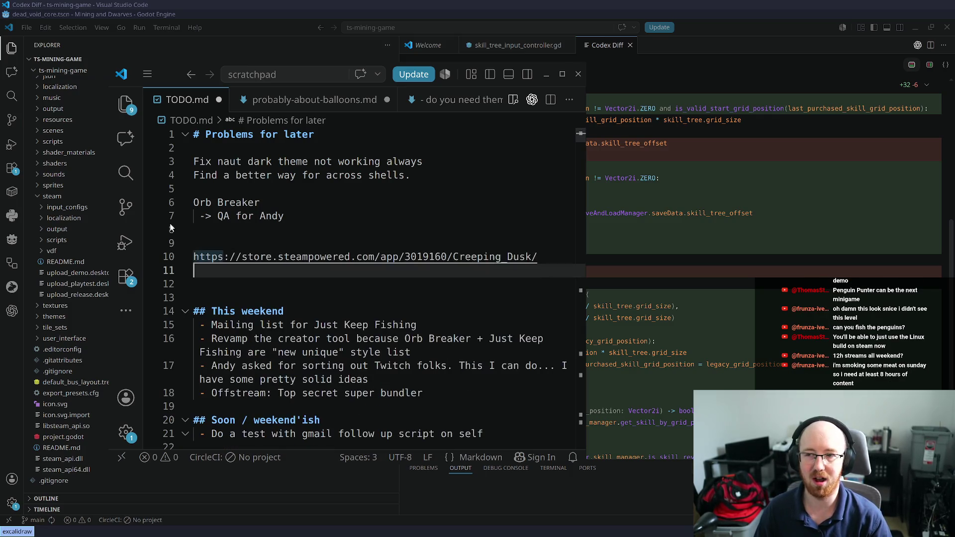
key("shift+Up")
key("shift+Up")
key("BackSpace")
key("Delete")
key("Delete")
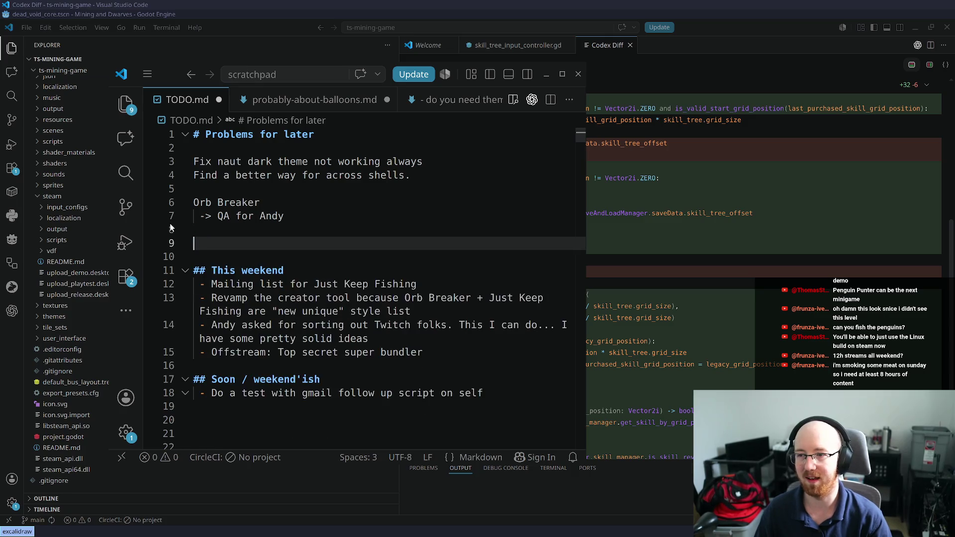
key("Down")
key("Down")
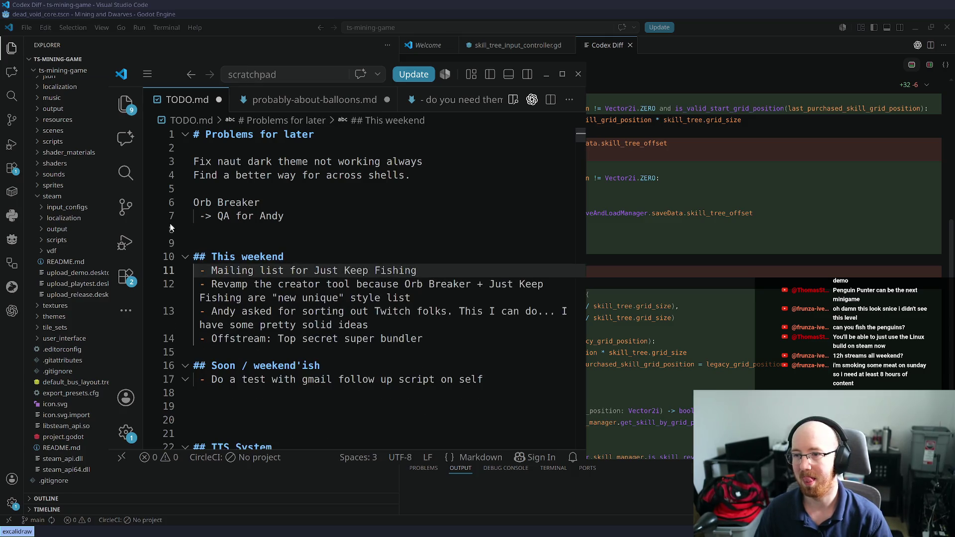
key("End")
key("shift+Home")
key("Down")
key("Down")
key("End")
key("shift+Home")
key("shift+Home")
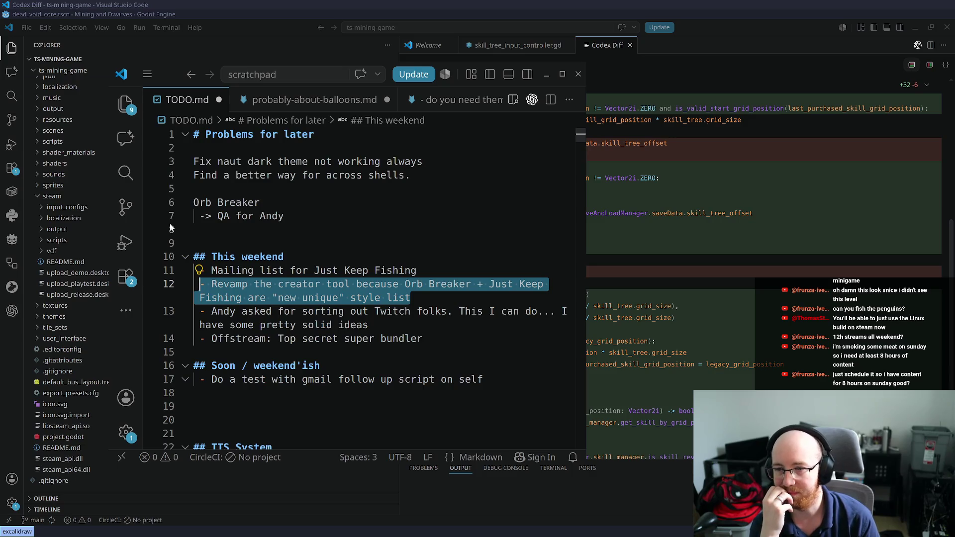
left_click(410, 311)
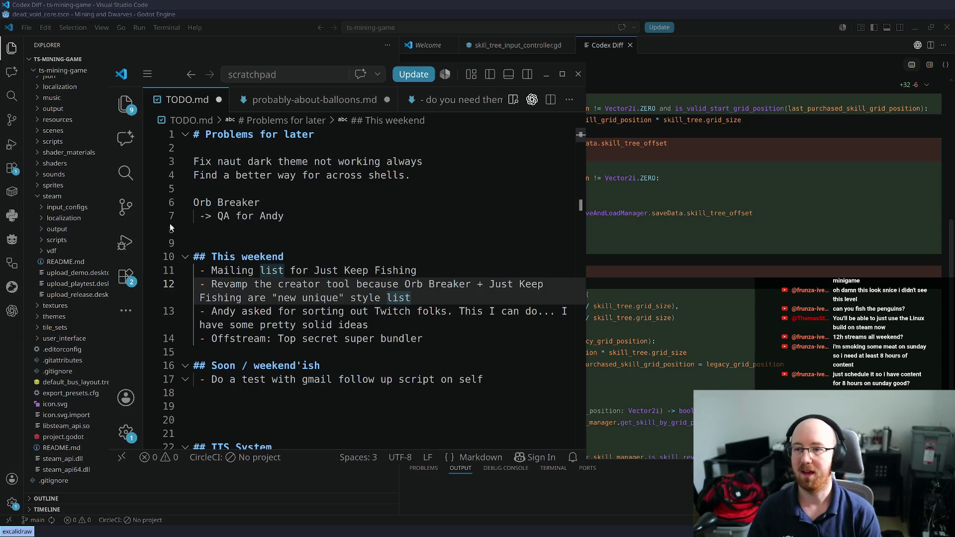
key("shift+Home")
key("shift+Home")
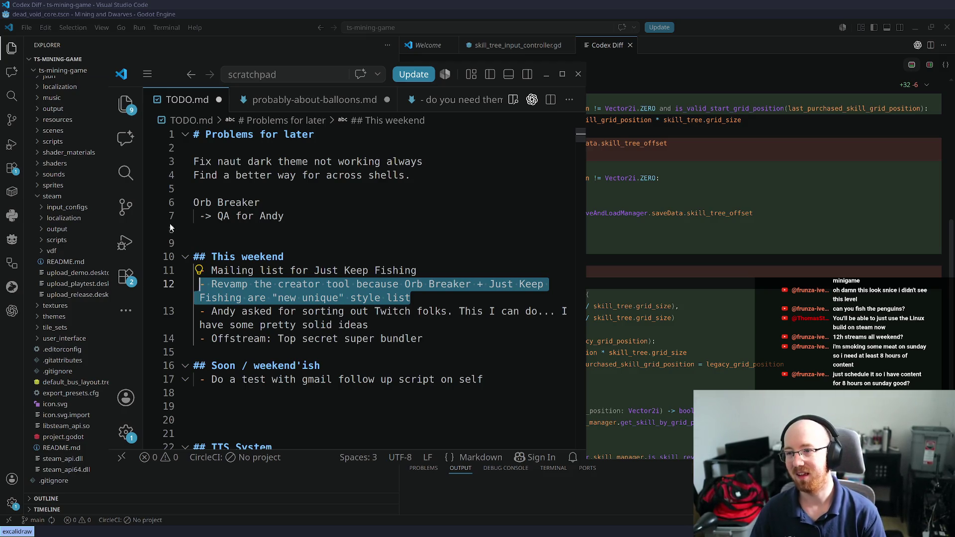
key("Down")
key("Down")
key("Down")
key("End")
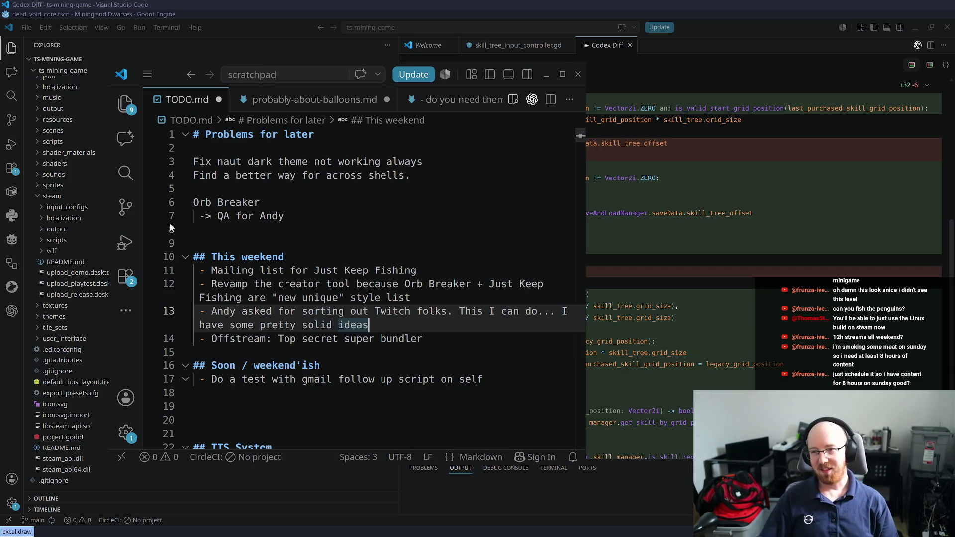
key("Down")
key("End")
key("shift+Home")
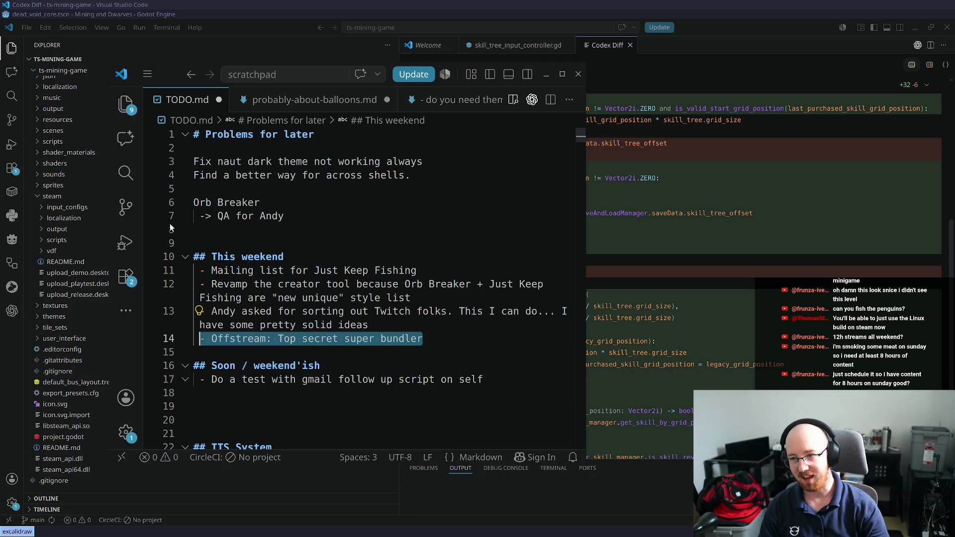
key("shift+Home")
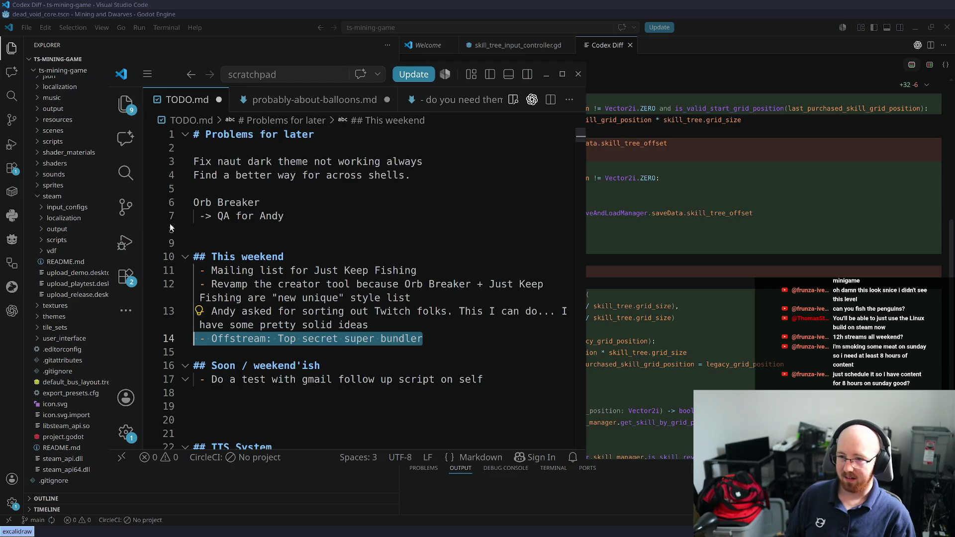
key("Down")
key("Down")
key("Down")
key("End")
key("shift+Home")
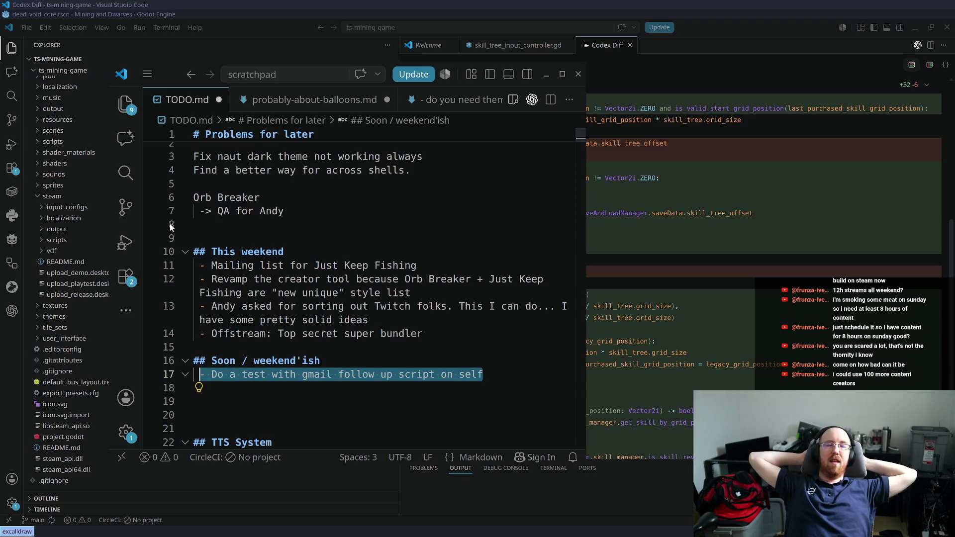
Add the heading '## Calm List, After the chaos (Once JKF + MND + OB in NF)' near the top
key("ctrl+Home")
key("Down")
key("Return")
key("Return")
key("Up")
type("##")
key("Return")
key("Return")
key("Up")
key("Up")
key("End")
type("C")
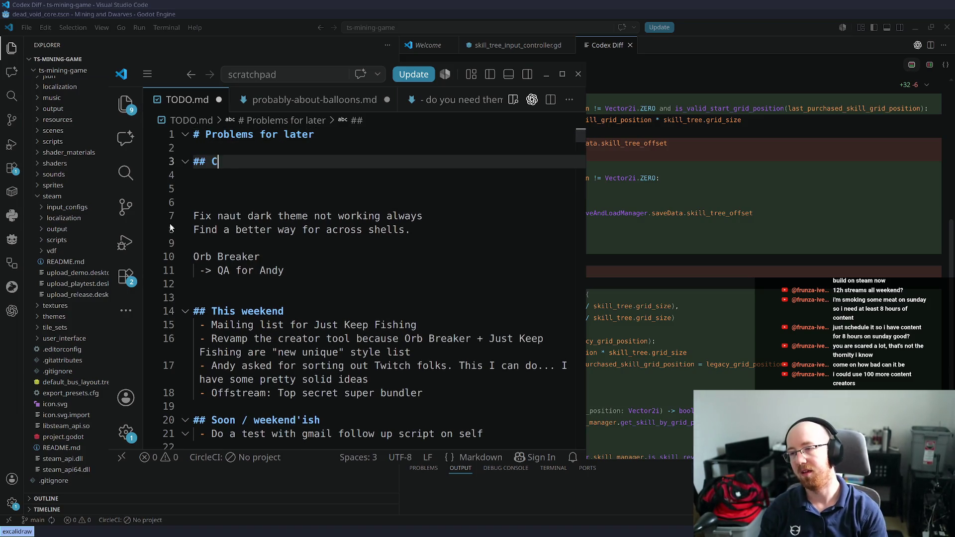
type("alm List, Af")
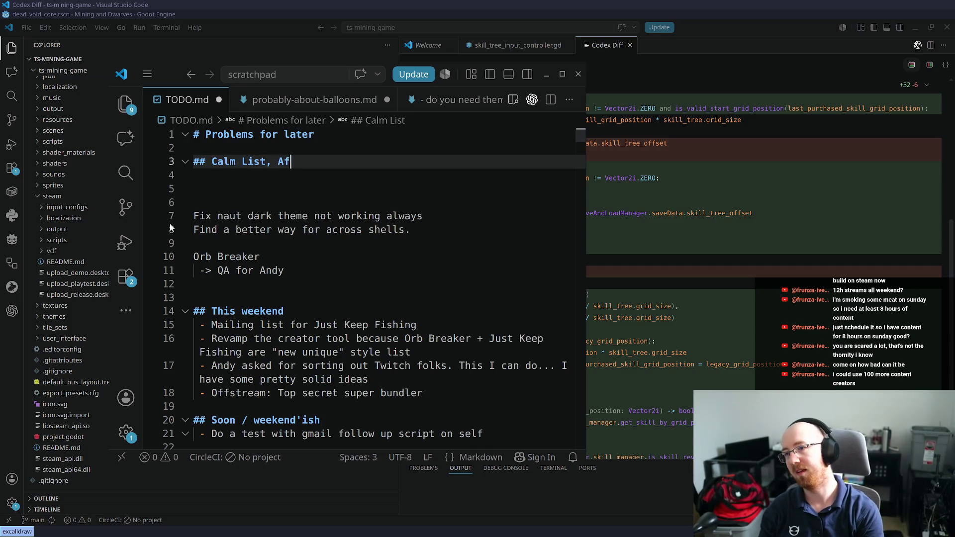
type("ter the chaos (")
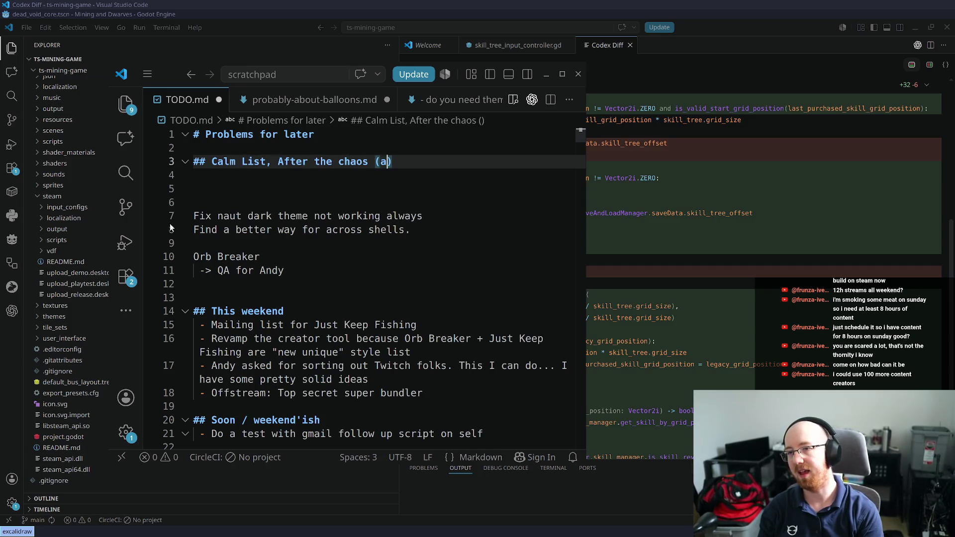
type("Once J")
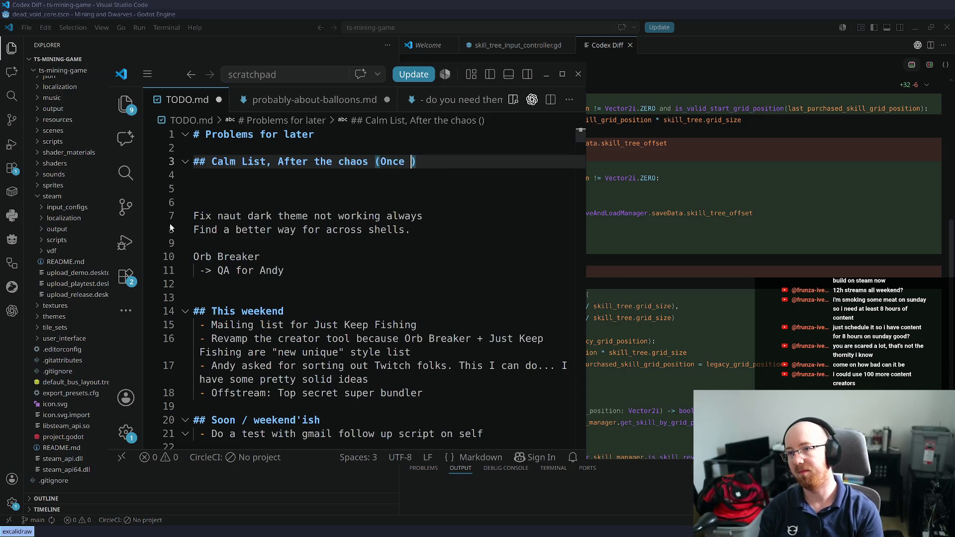
type("P")
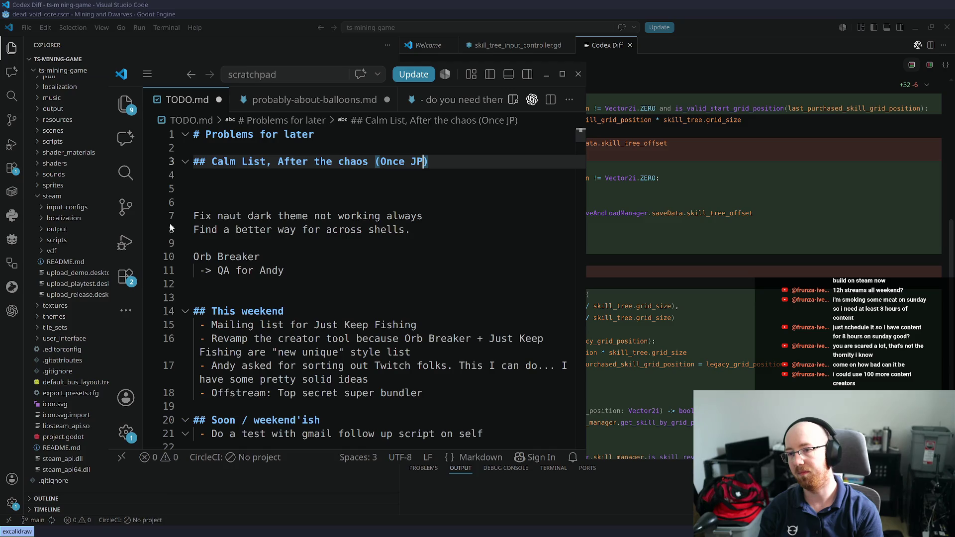
key("BackSpace")
type("KF")
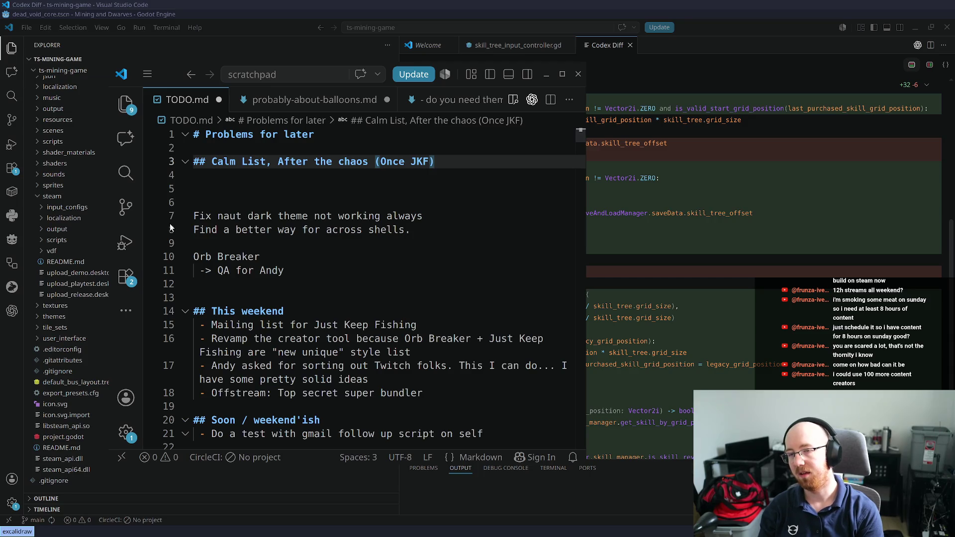
type(" + MN")
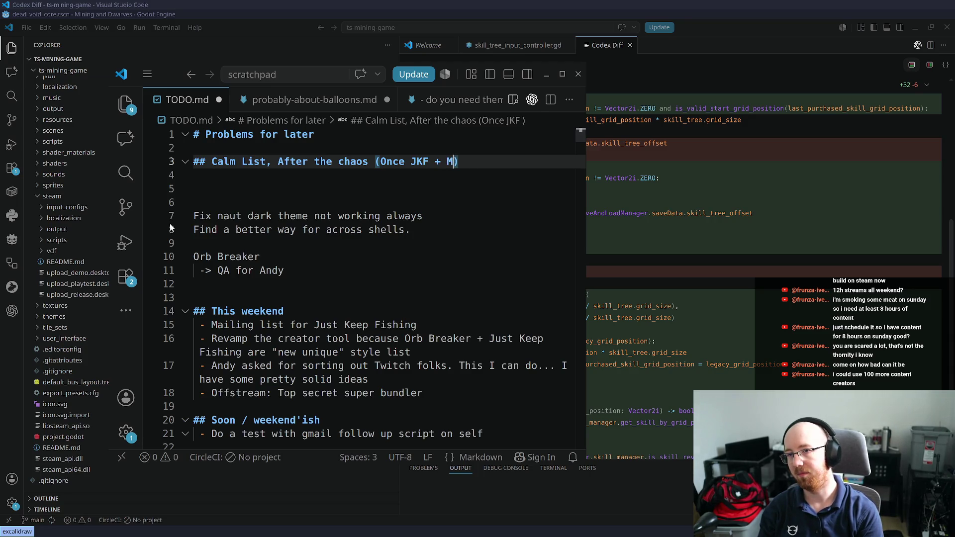
type("D + ORB")
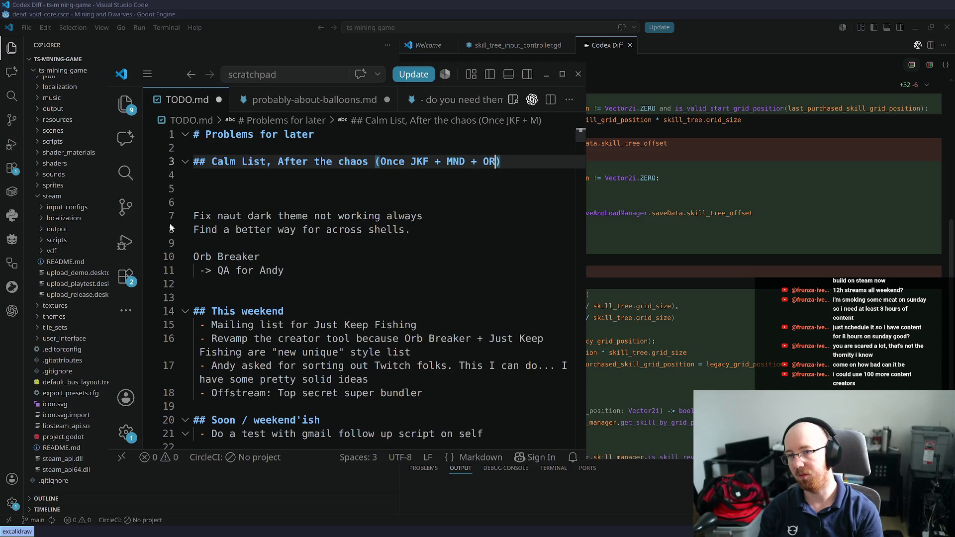
key("BackSpace")
key("BackSpace")
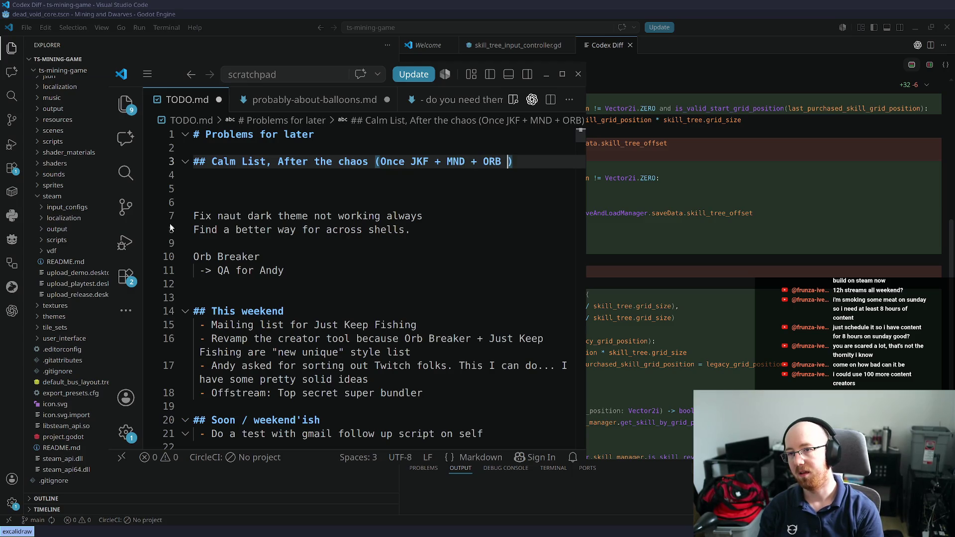
type("B")
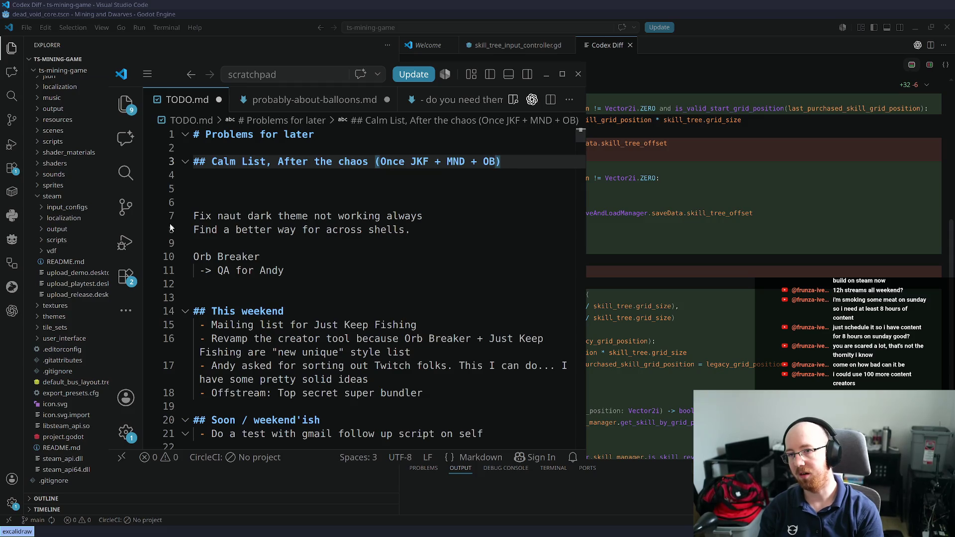
type(" in NF")
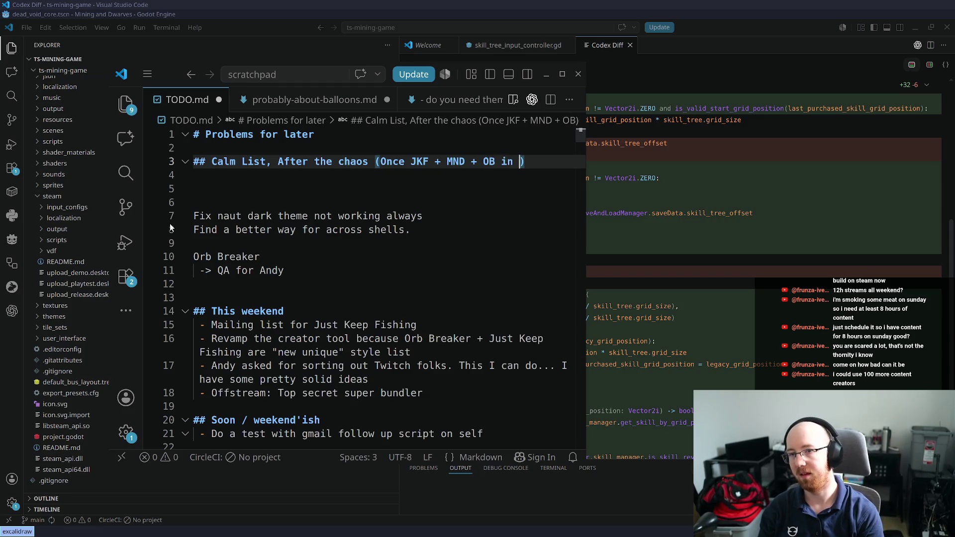
Add the item '- TTS System, finish!! PLZ SO CLOSE!!!' under that heading
key("End")
key("Return")
type("-")
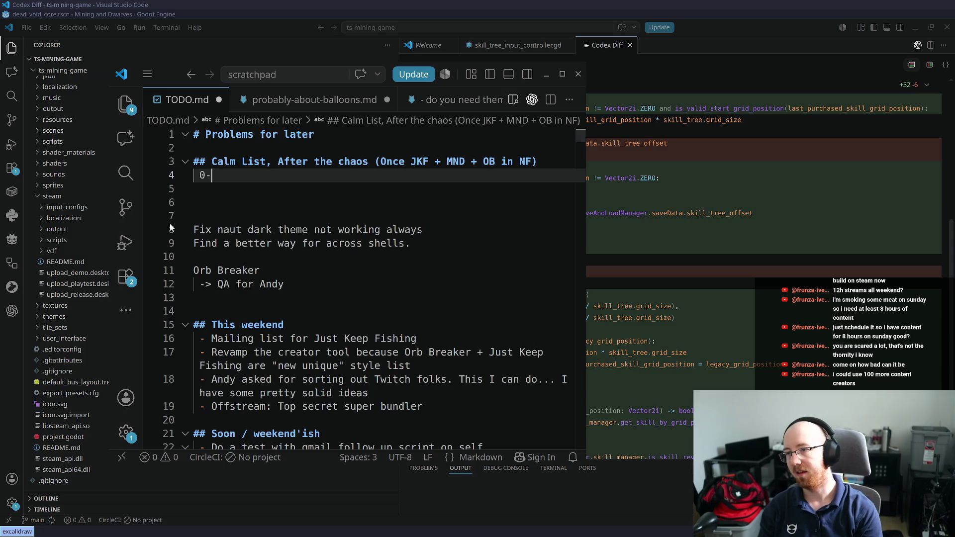
type(" TTS")
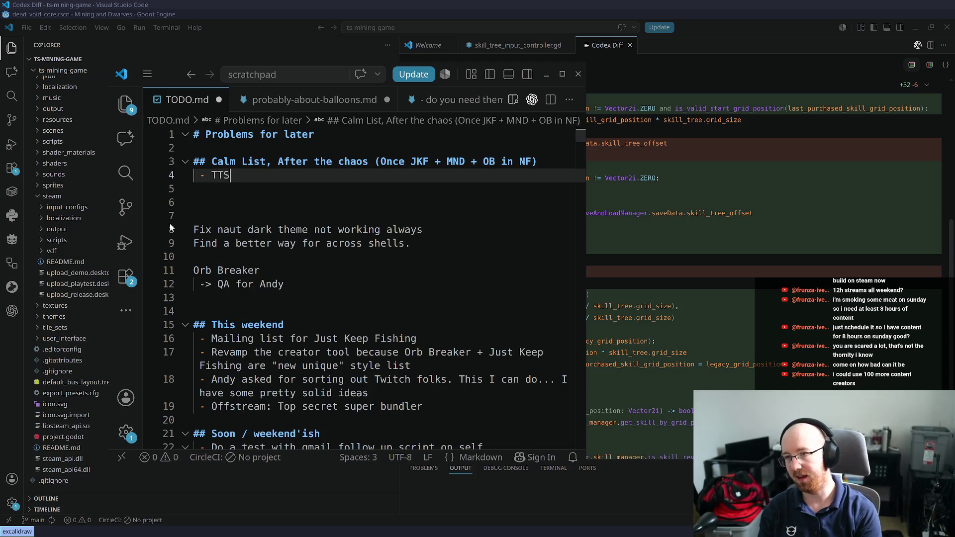
type(" System, ")
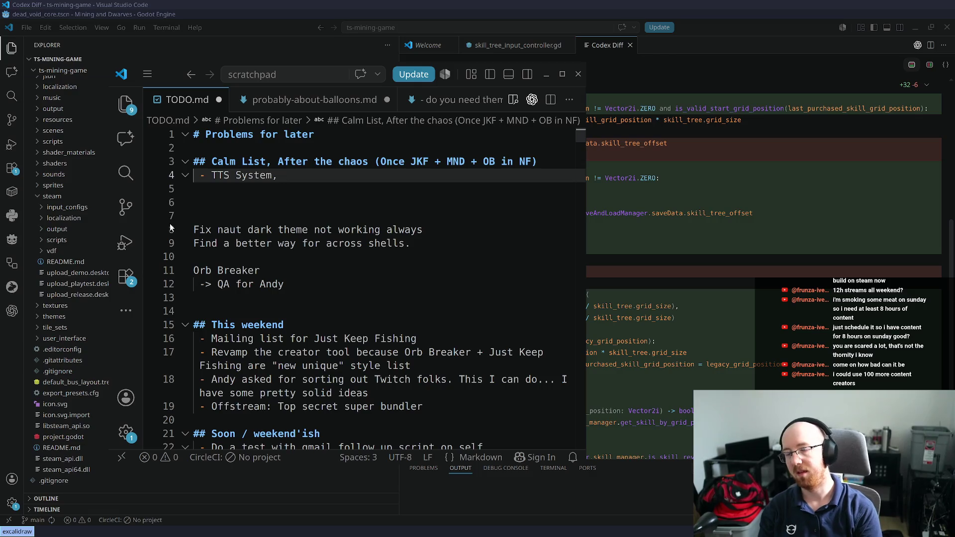
type("finish!! P")
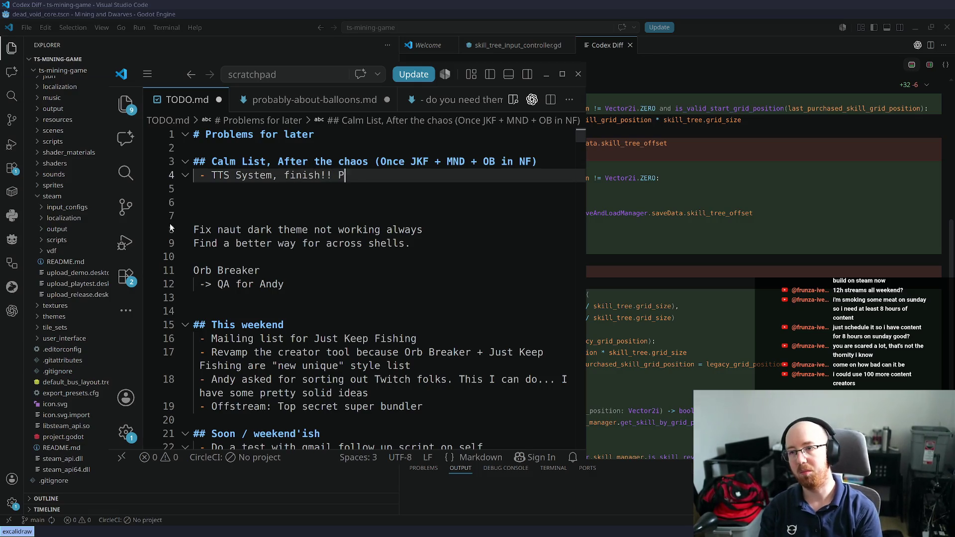
type("LZ SO CLOSE!!!")
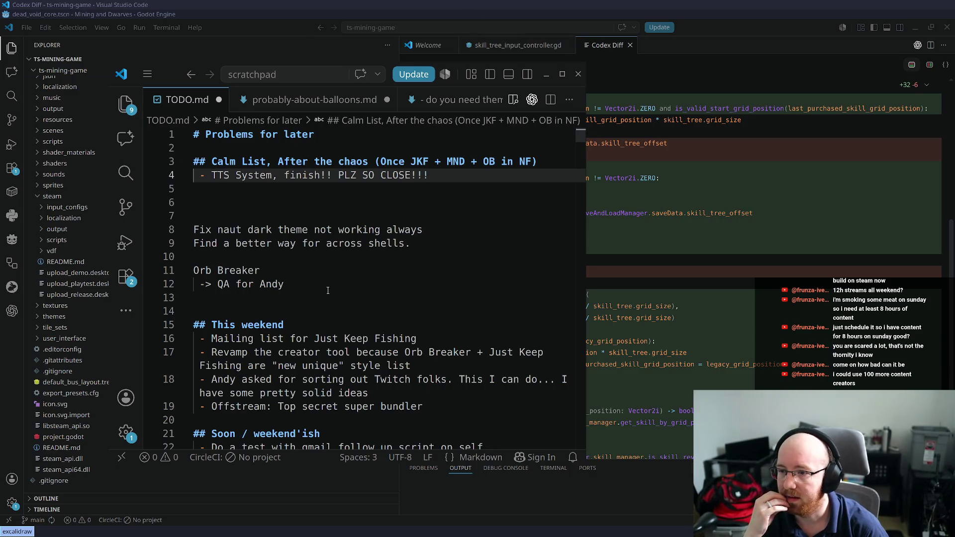
Add '- Email media kit to the sponsors' under the This weekend heading
scroll(345, 265, "down", 1)
scroll(345, 265, "down", 2)
left_click(295, 232)
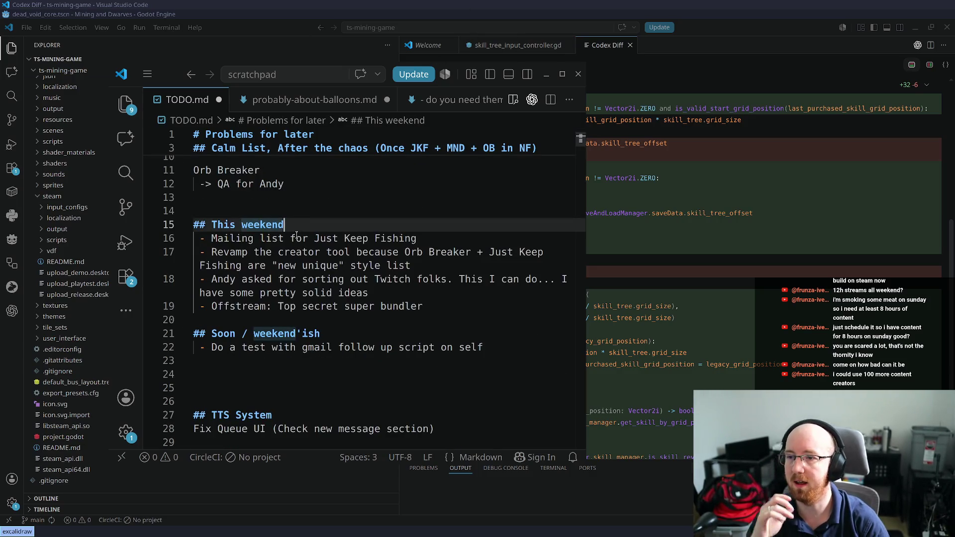
key("Return")
type("- Email")
type(" media k")
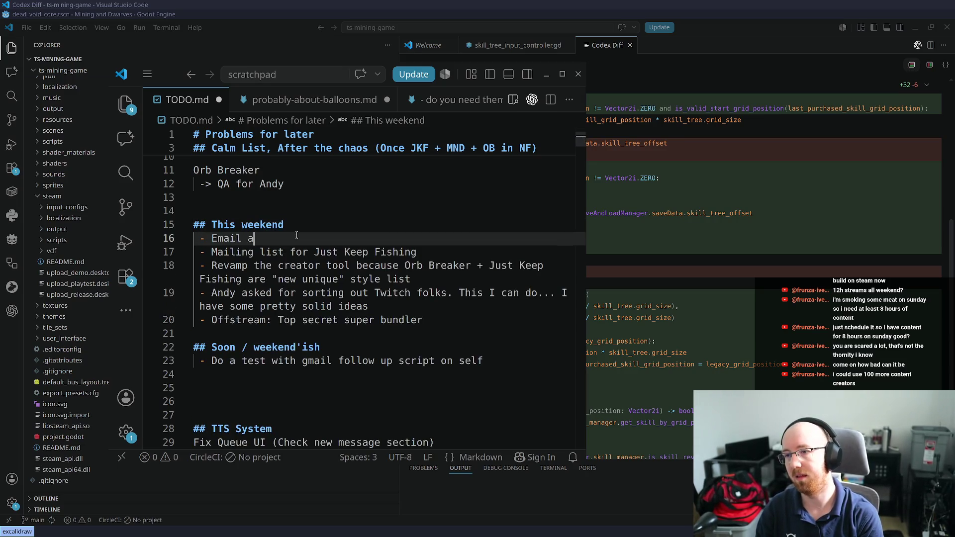
type("it for")
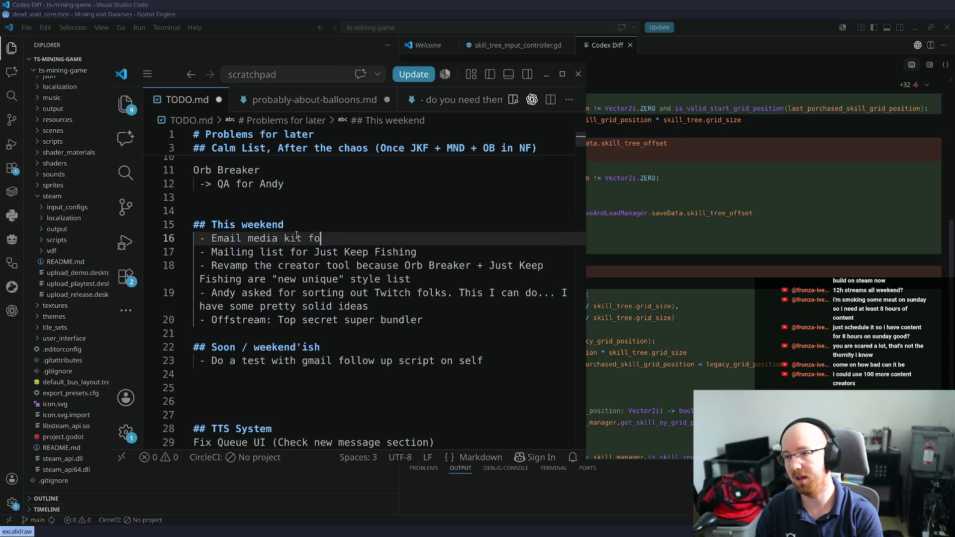
key("BackSpace")
key("BackSpace")
key("BackSpace")
type("to the sponsors")
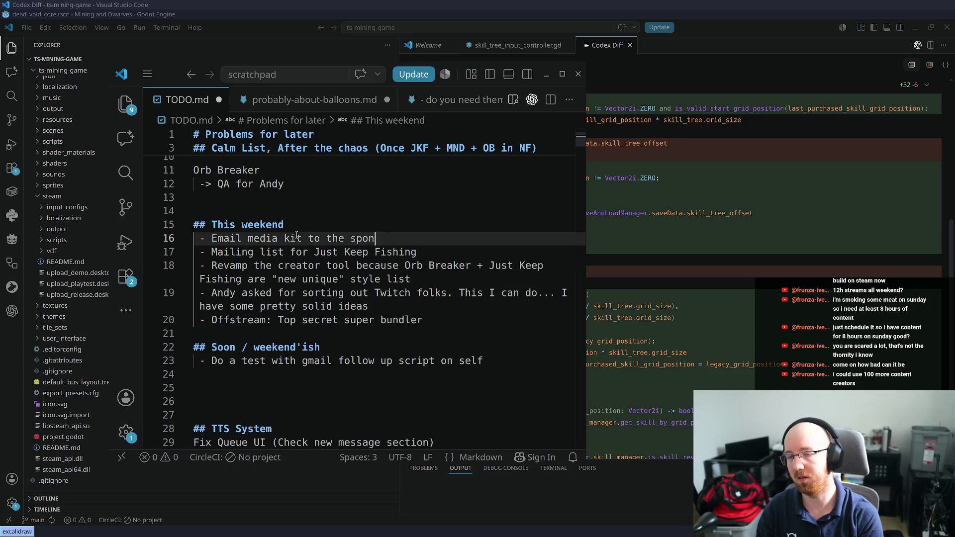
End the media kit item with ';' and add '- Email the addiitonal sponsors for that convention.'
key("Up")
key("Up")
key("Up")
key("Up")
key("Up")
key("Up")
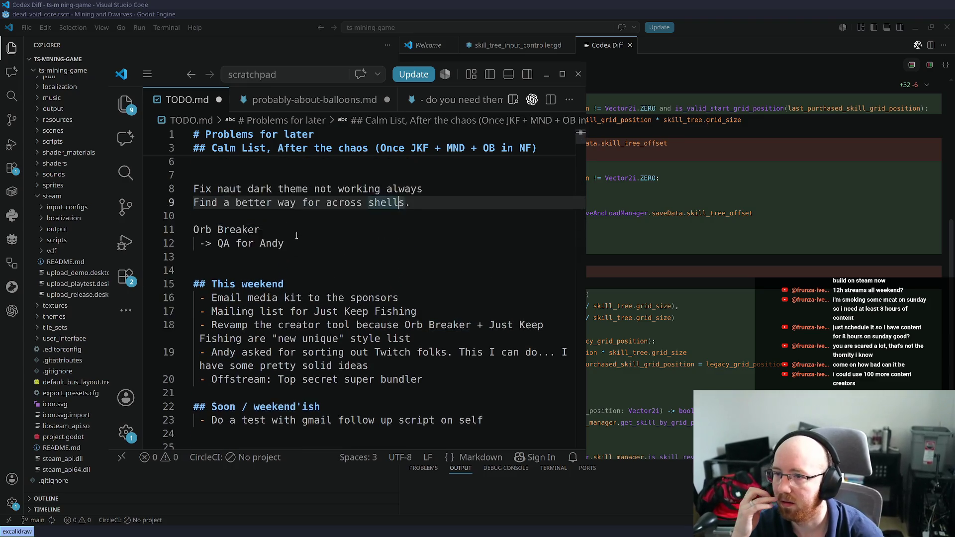
key("Down")
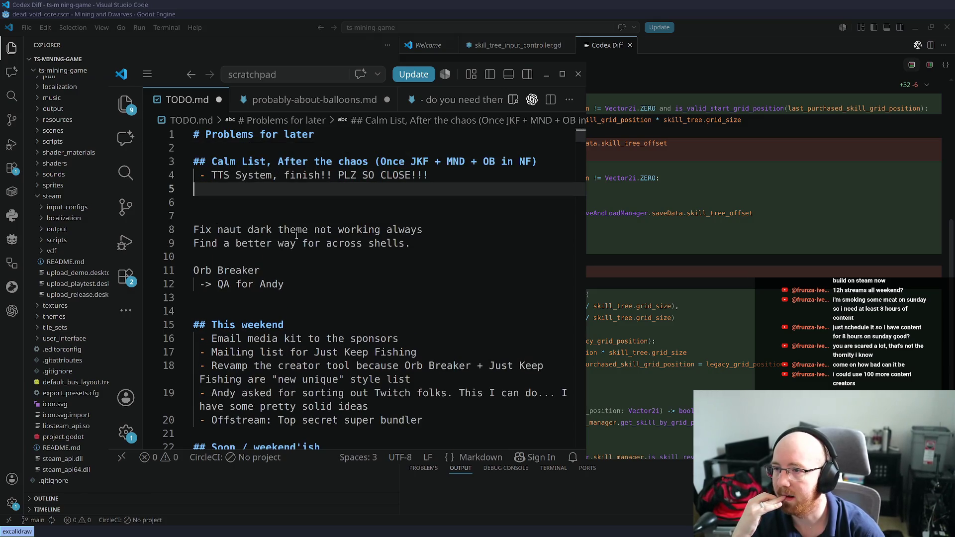
left_click(439, 338)
type(";")
key("Return")
type("- Email")
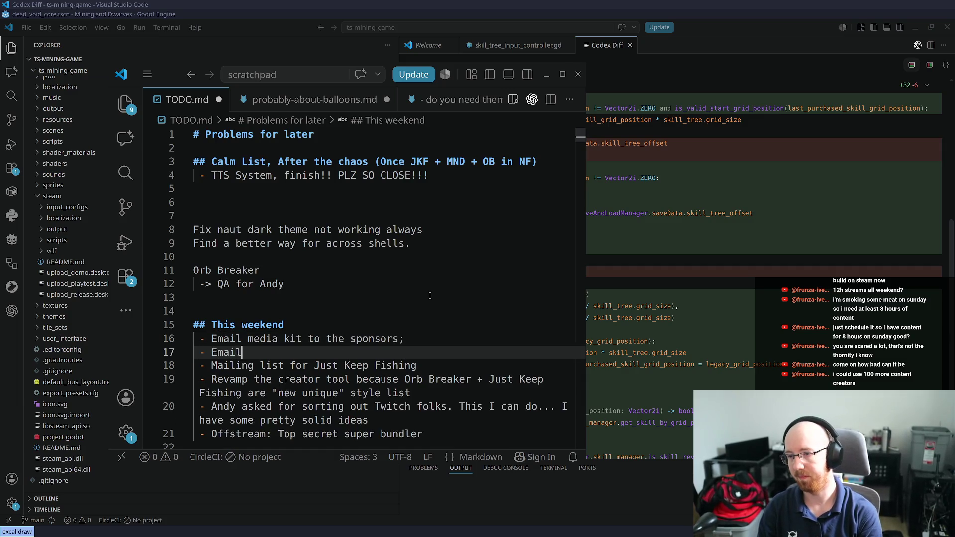
type(" the addiitonal c")
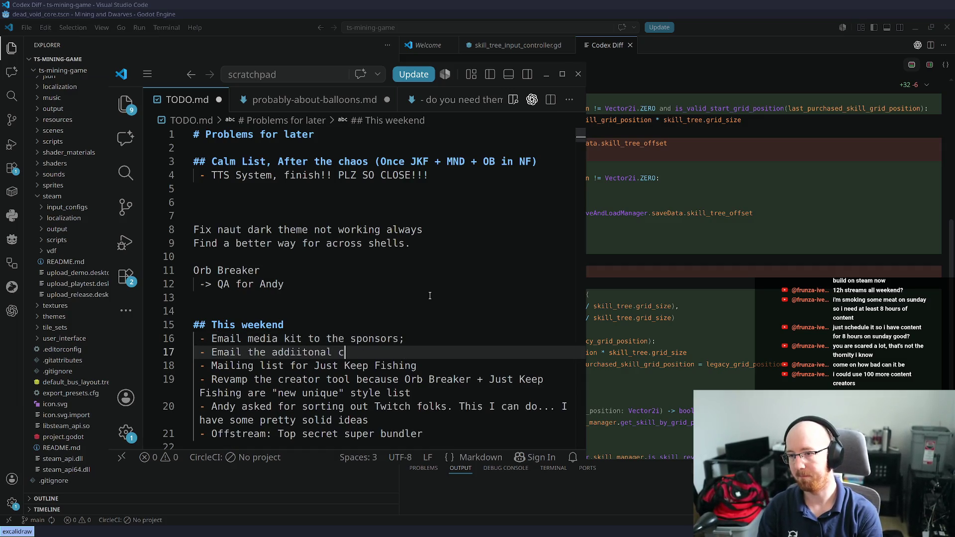
key("BackSpace")
type("sponsors for th")
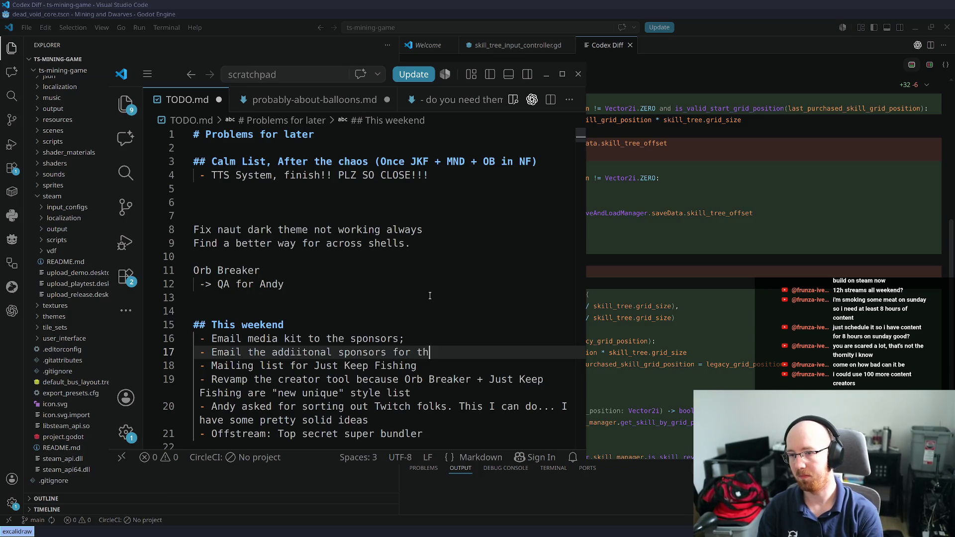
type("at convention.")
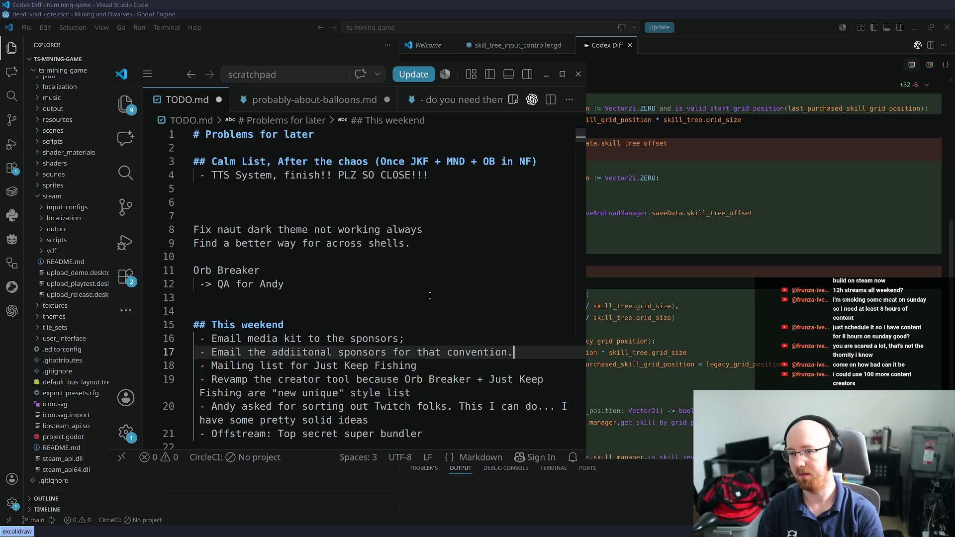
key("Return")
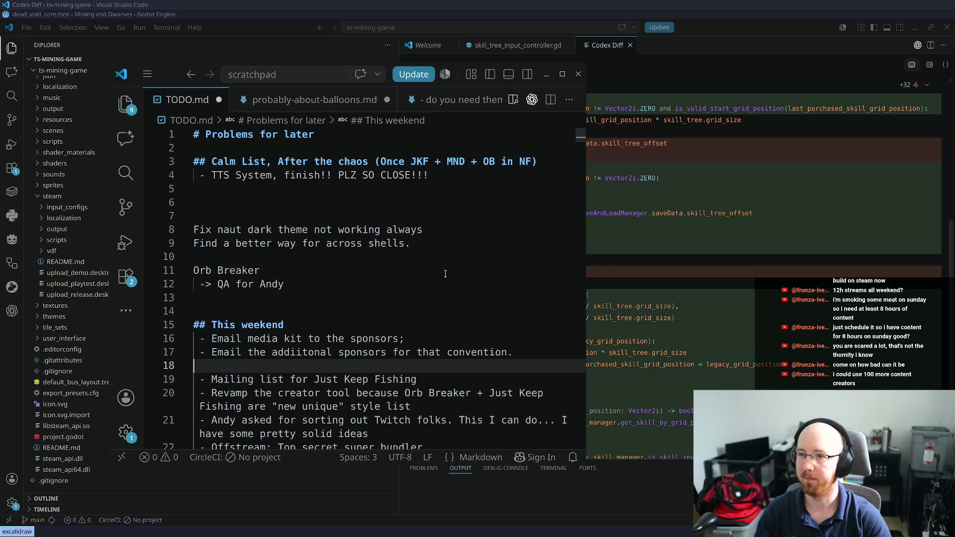
Add '- Fix g commit' and 'Tackle treadmill photo problem issue;' below the TTS System item
left_click(461, 176)
key("Return")
type("- Fix g comm")
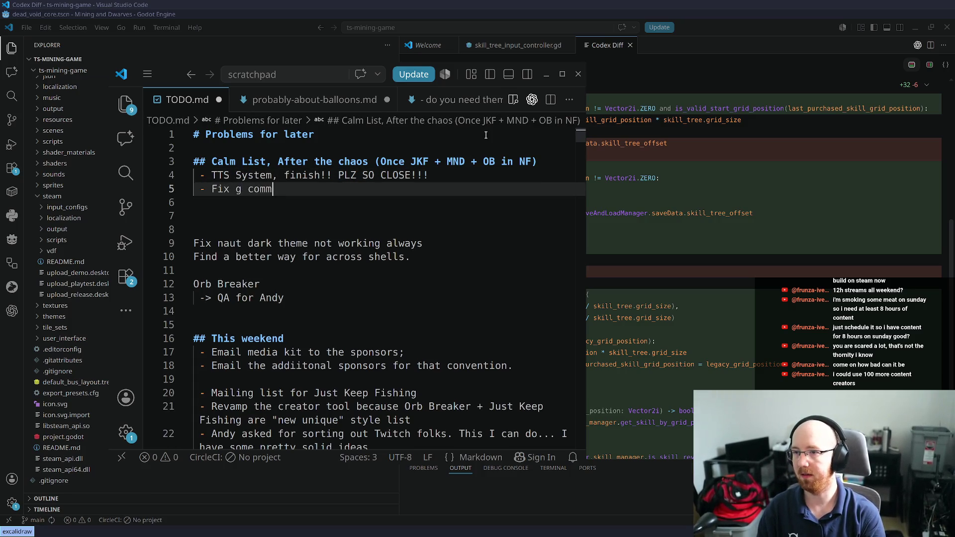
type("it")
key("Return")
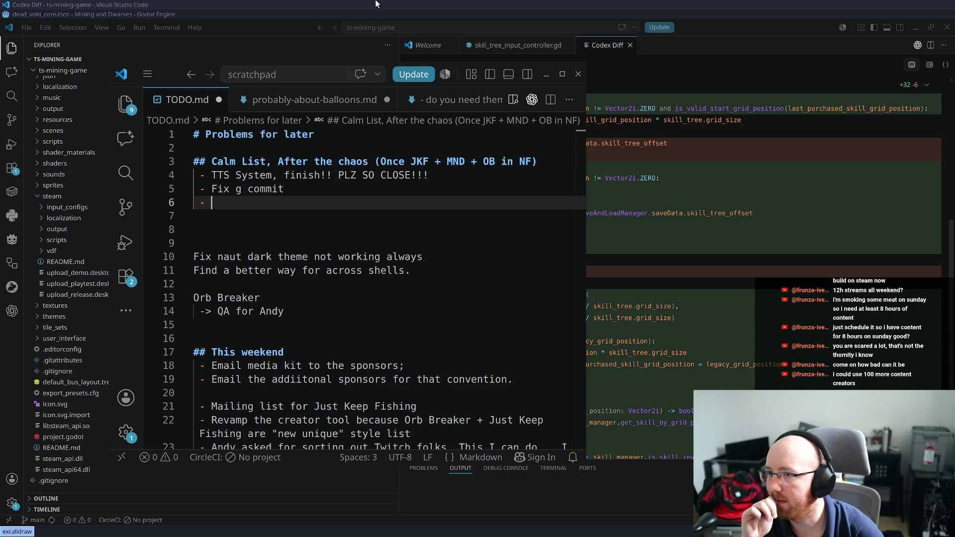
type("Tackle treadmill photo problem issue;")
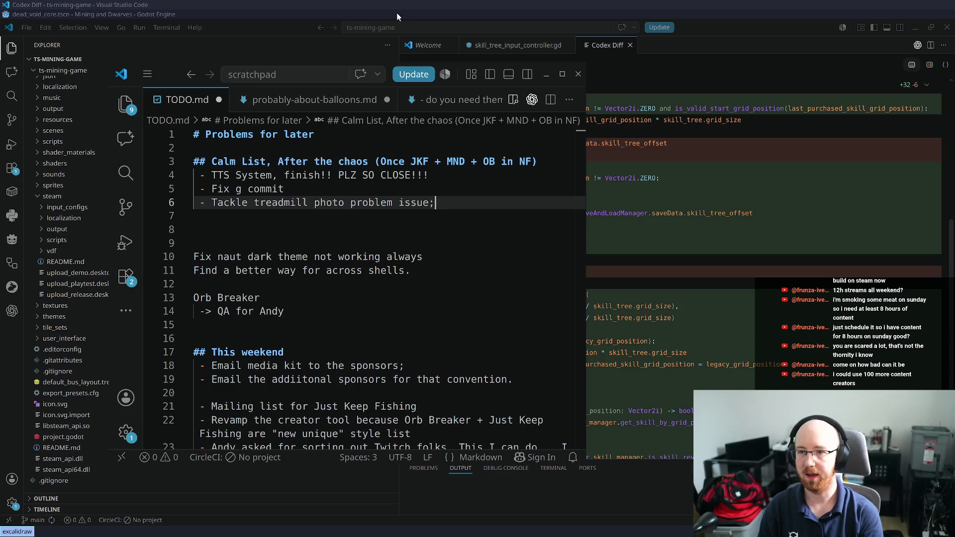
Start a This weekend item reading '- Send Fab photos to'
left_click(291, 353)
key("Return")
type("- Send Fab photos to")
Make the weekend item read 'Send Fab photos to do numbers detection' and start a bullet below the treadmill item
type("do ")
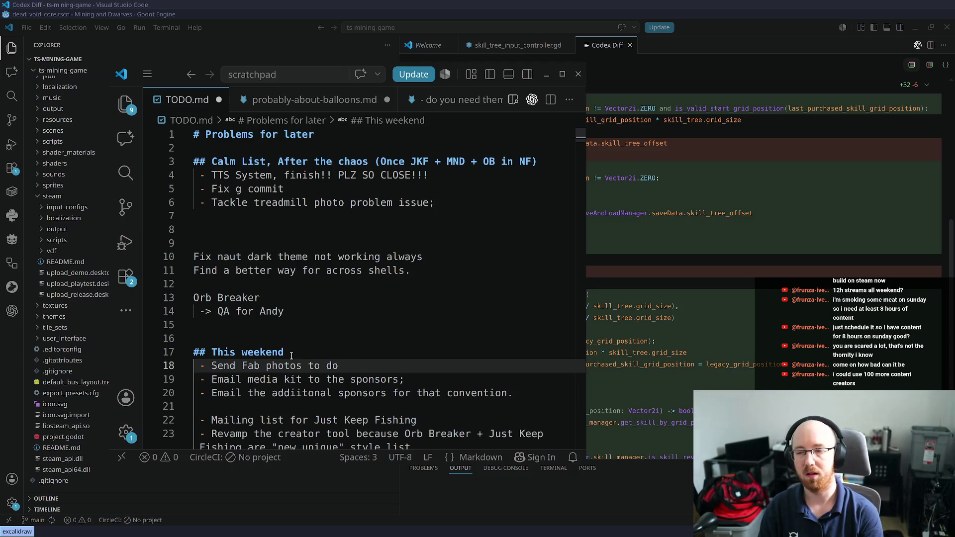
type("font detection")
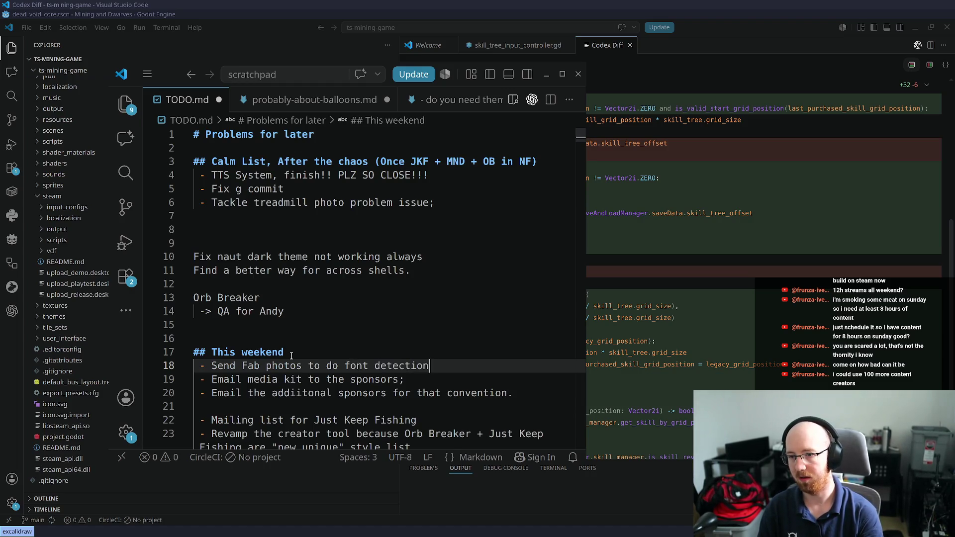
key("ctrl+l")
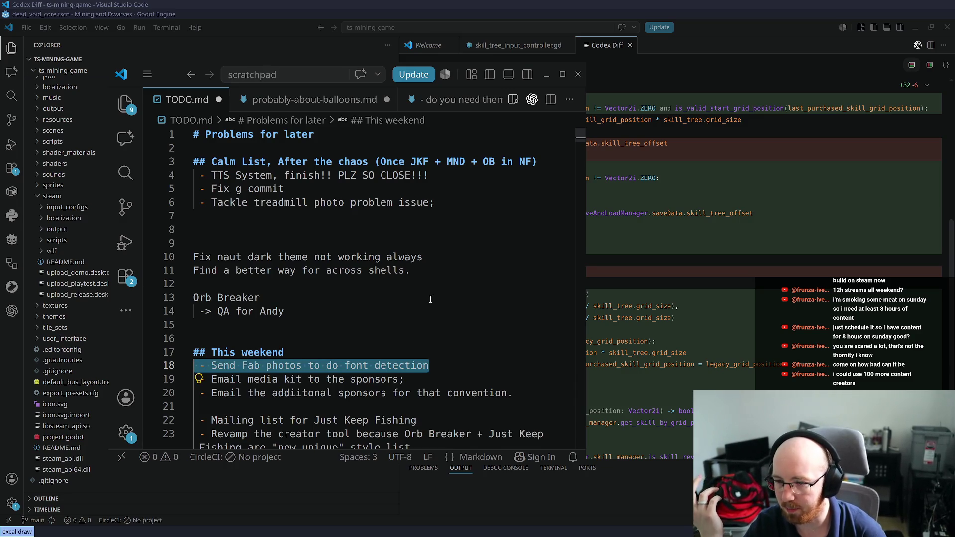
double_click(357, 366)
type("numbers")
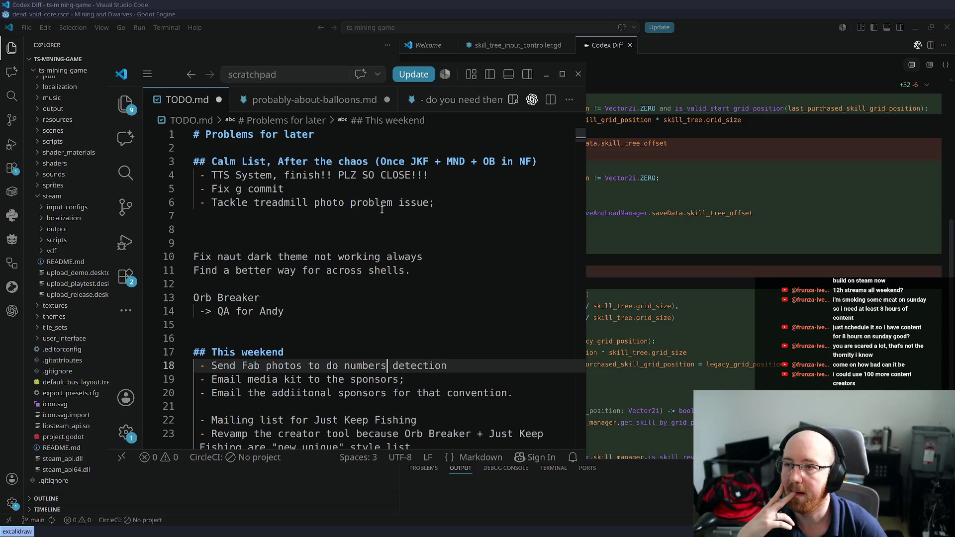
left_click(452, 205)
key("Return")
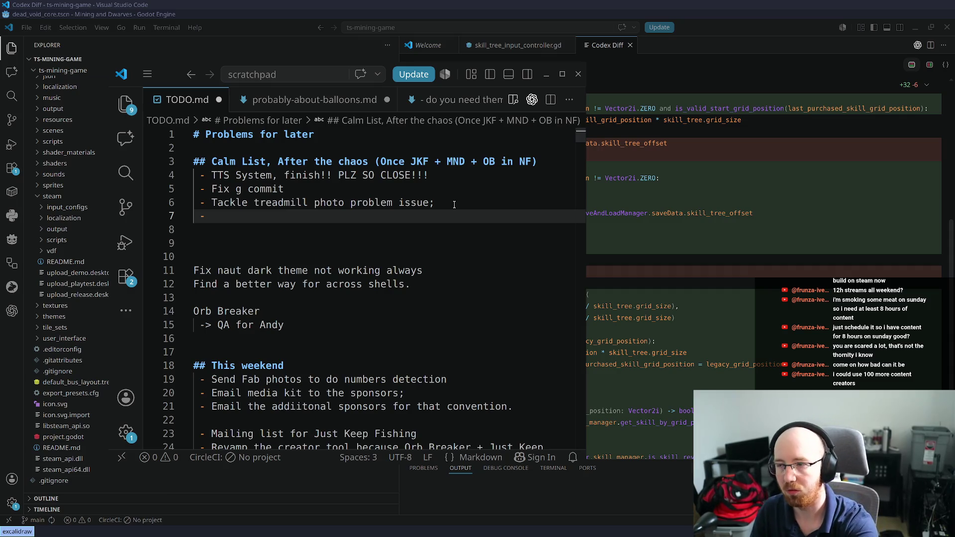
Search Google for 'open cap cut' and open the OpenCut GitHub repository
key("super+b")
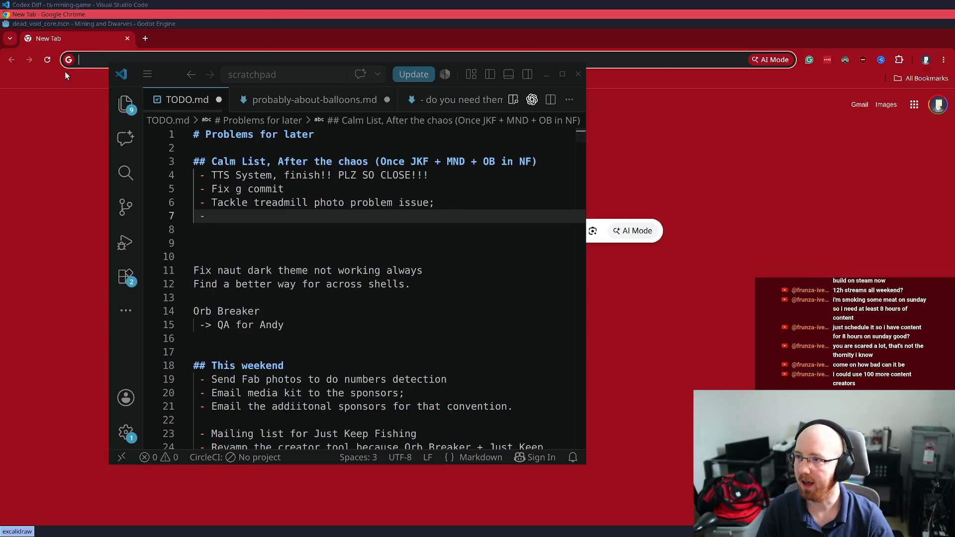
type("capcuit")
key("BackSpace")
key("BackSpace")
key("BackSpace")
type("open cap cut")
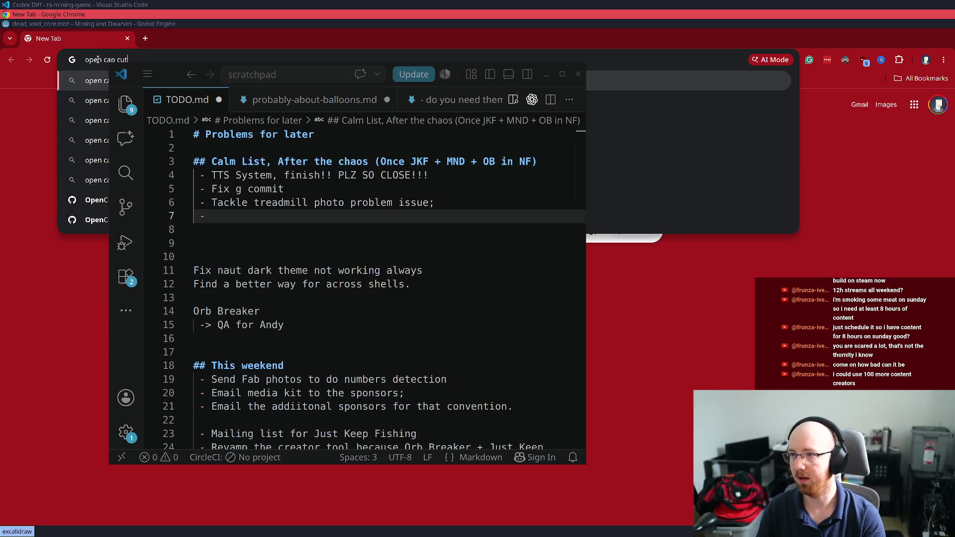
key("Return")
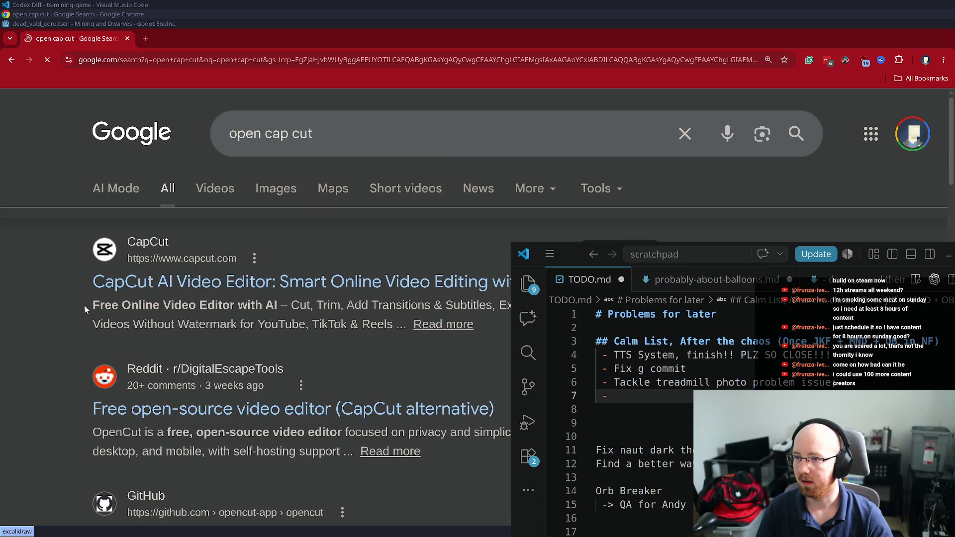
scroll(175, 305, "down", 5)
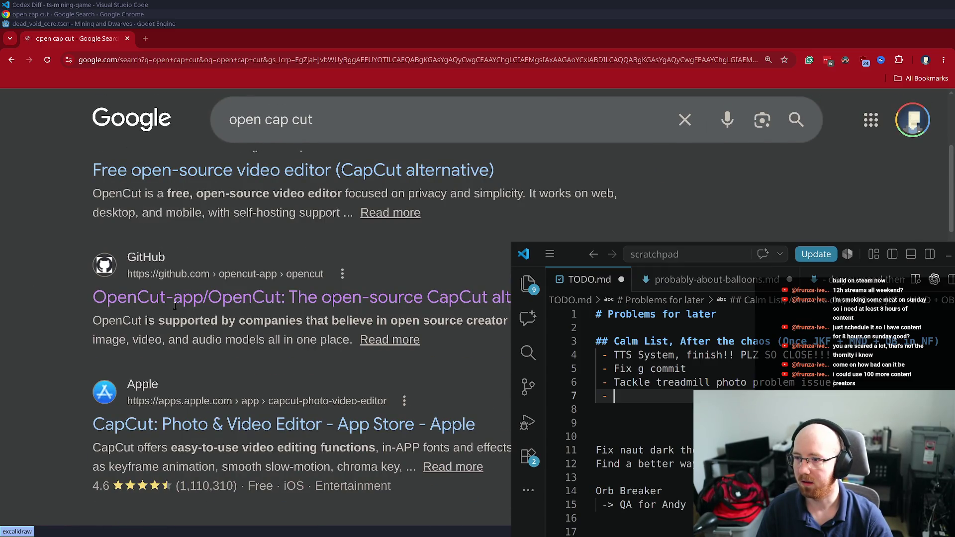
left_click(227, 297)
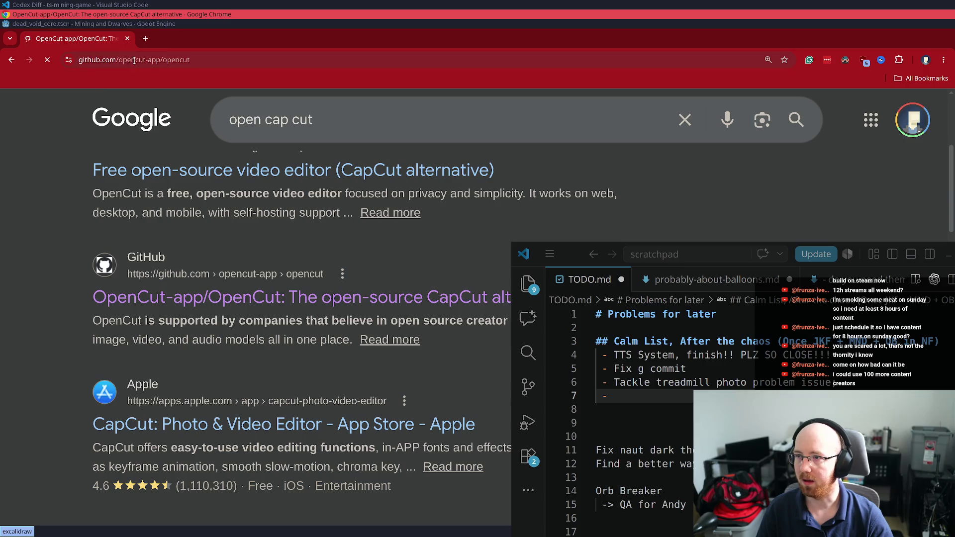
Write the 'Take a look at OpenCut' item on line 7 and enlarge the editor window
left_click(134, 60)
left_click(648, 396)
type("Take a look a")
key("shift+alt+Down")
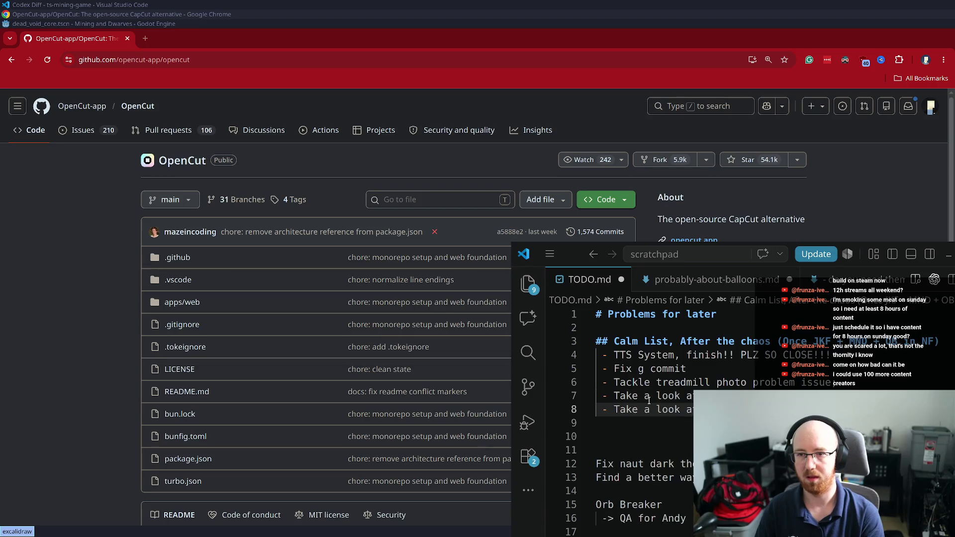
key("ctrl+z")
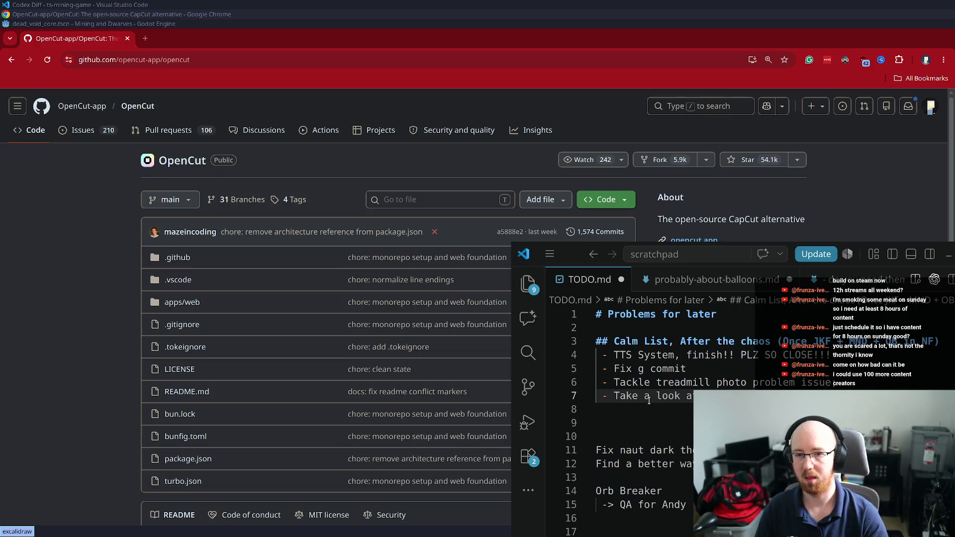
key("super+Up")
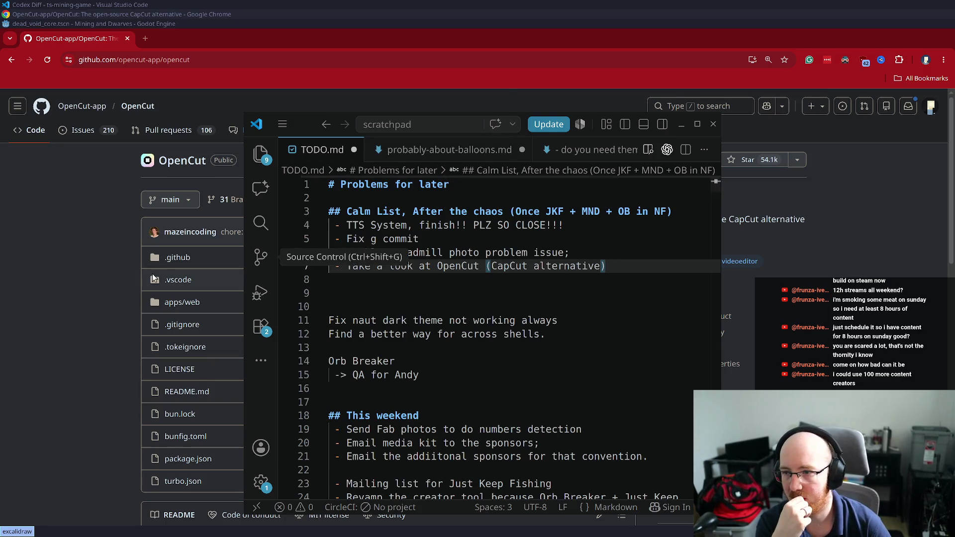
Add 'Stream can schedule game session with me' below the OpenCut item
left_click(126, 257)
left_click(473, 322)
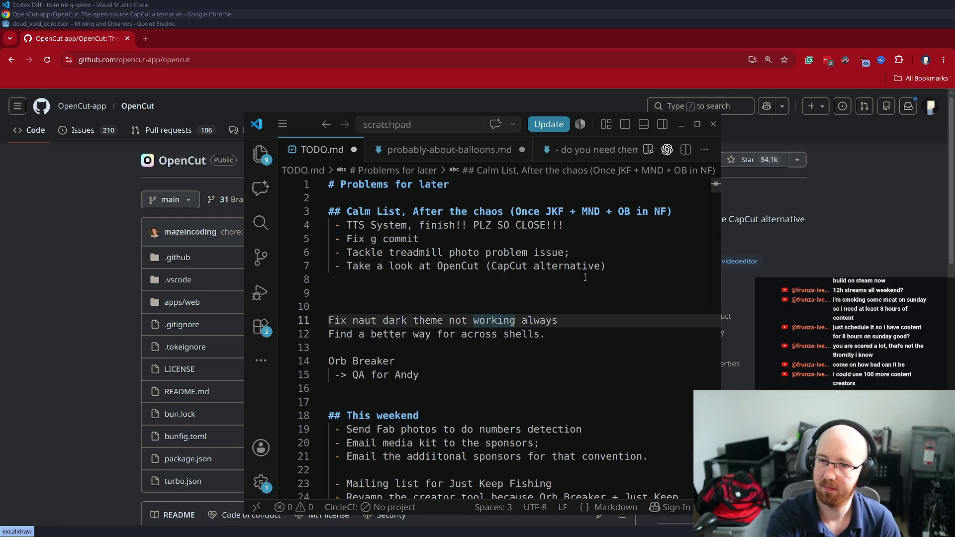
left_click(617, 267)
key("Return")
type("Stream schedule g")
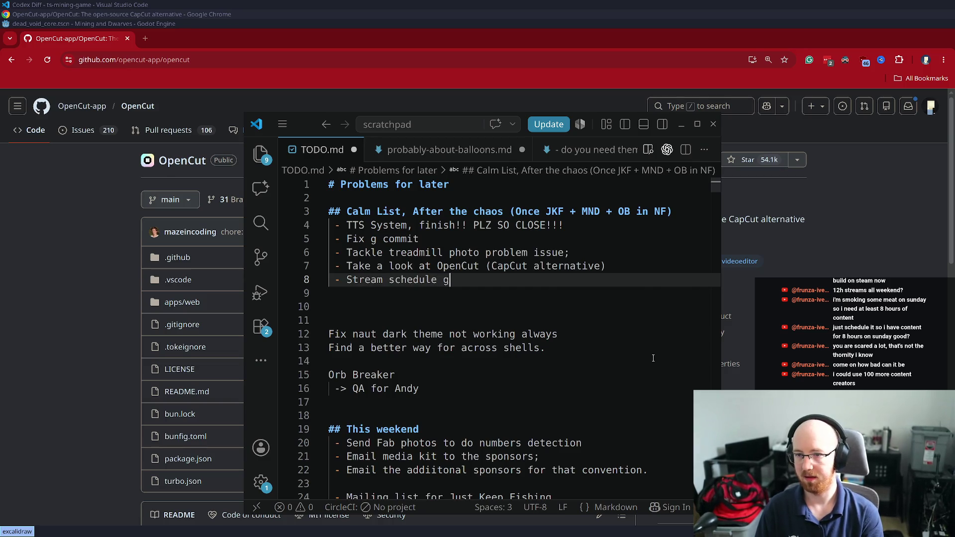
key("BackSpace")
key("BackSpace")
key("ctrl+shift+Left")
key("ctrl+shift+Left")
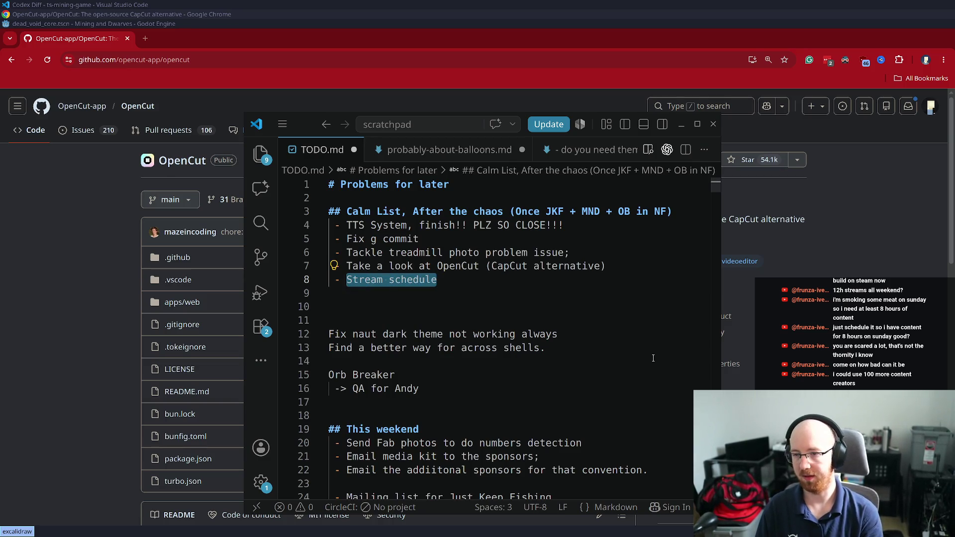
type("Stream can schje")
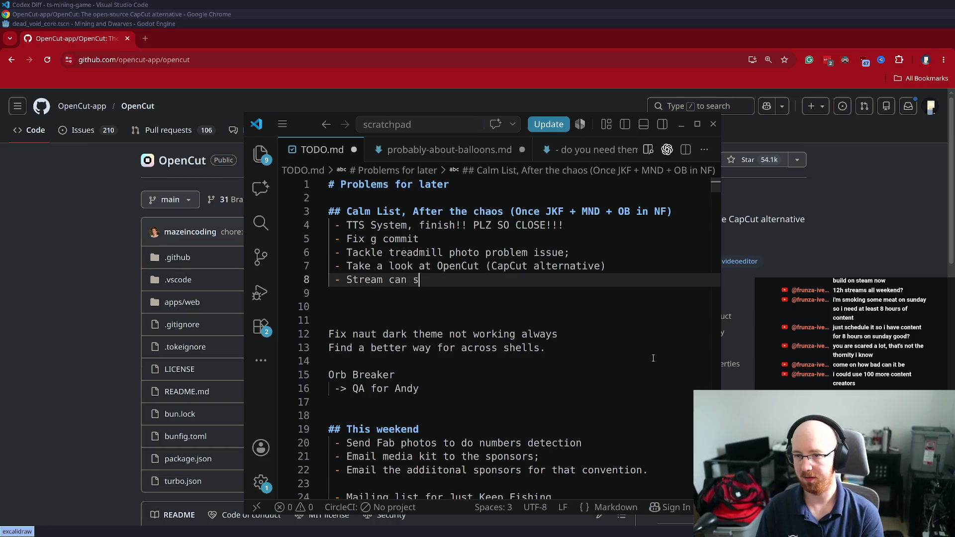
key("BackSpace")
key("BackSpace")
type("edule game s")
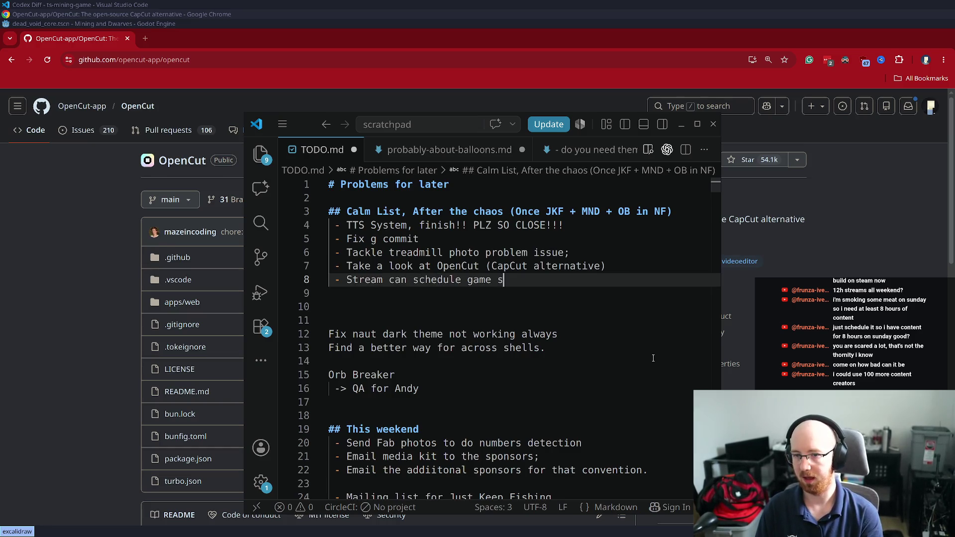
type("ession with me")
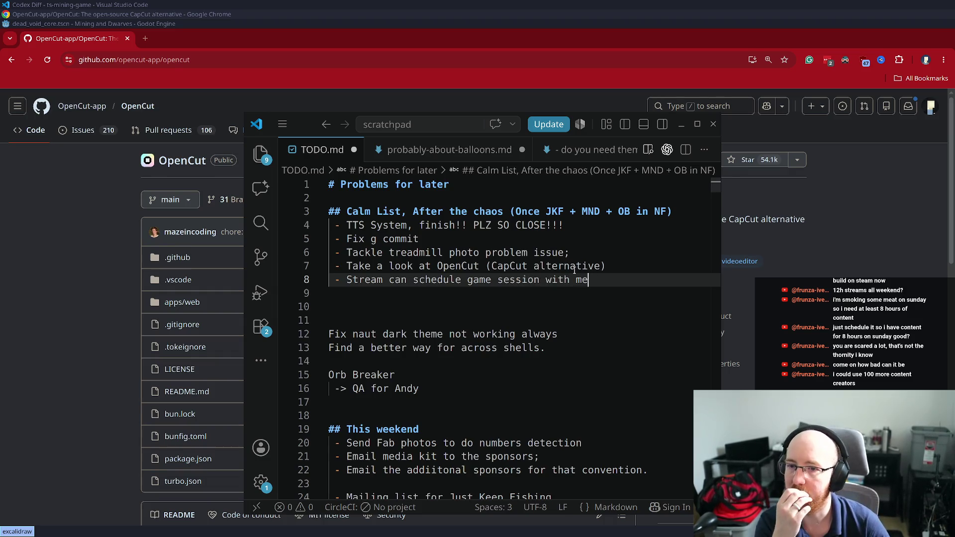
Add the 'Chrome extension to embed gamanalytics' bullet and select the word gamanalytics
key("Return")
type("- Chrome extension to embed gama")
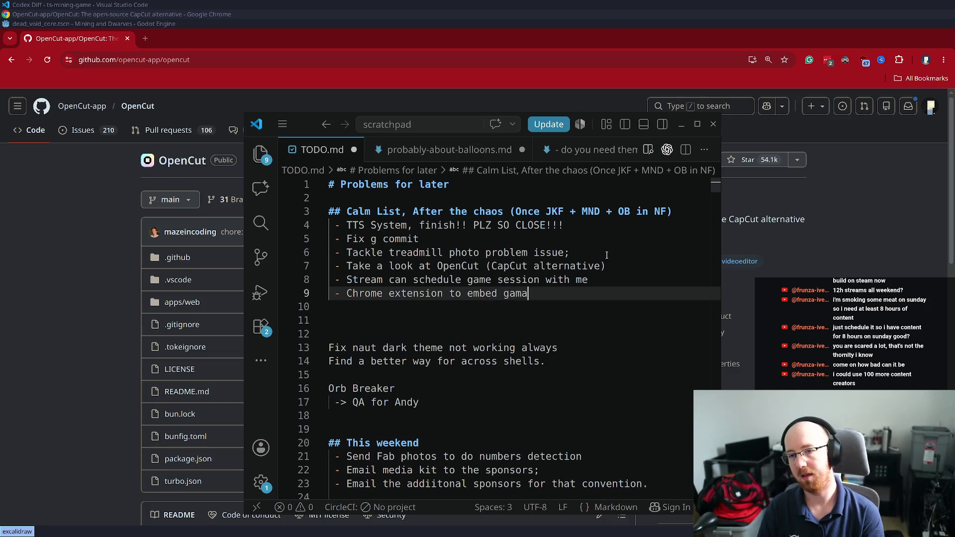
type("analytics")
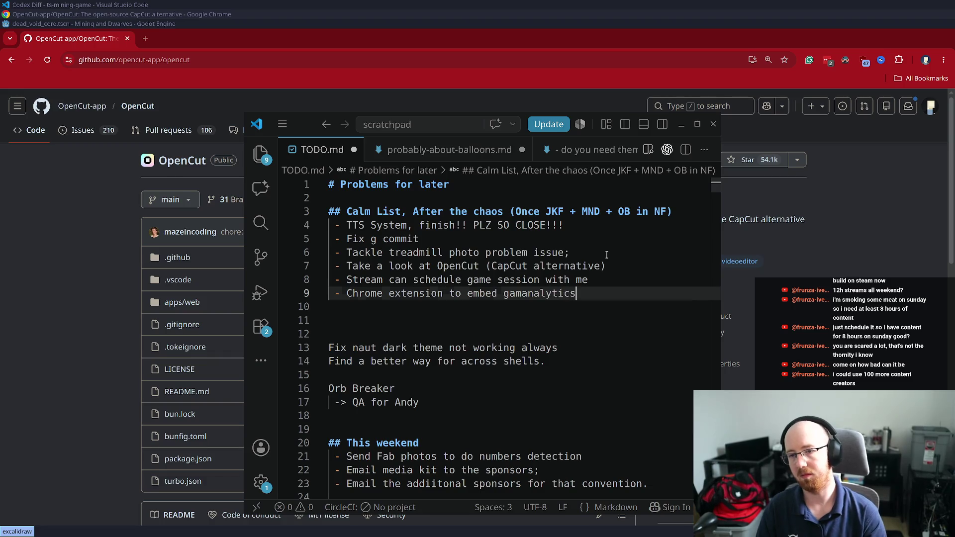
key("ctrl+shift+Left")
key("ctrl+c")
left_click(145, 38)
Look up gamanalytics and turn the word into a link to gamalytic.com
key("ctrl+v")
key("Return")
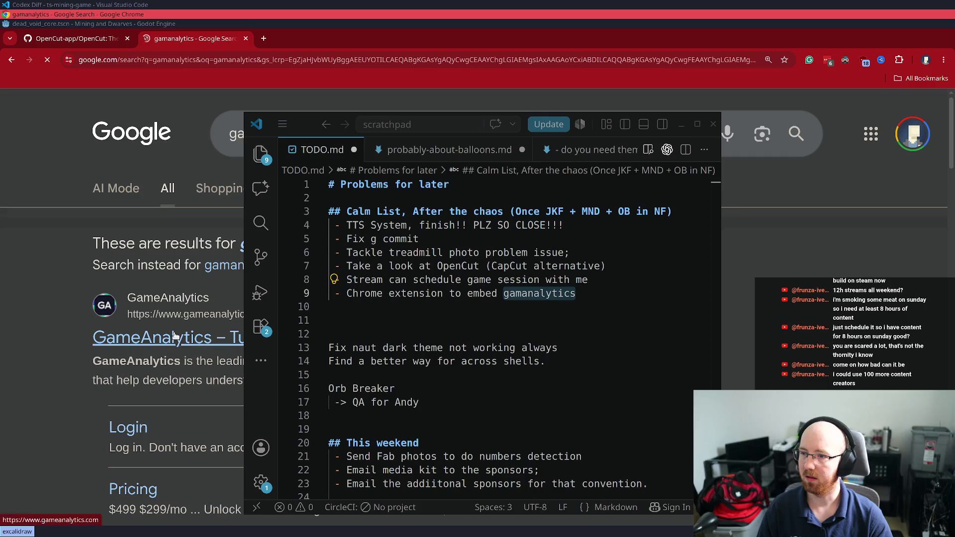
left_click(168, 59)
type("gamalytic.com")
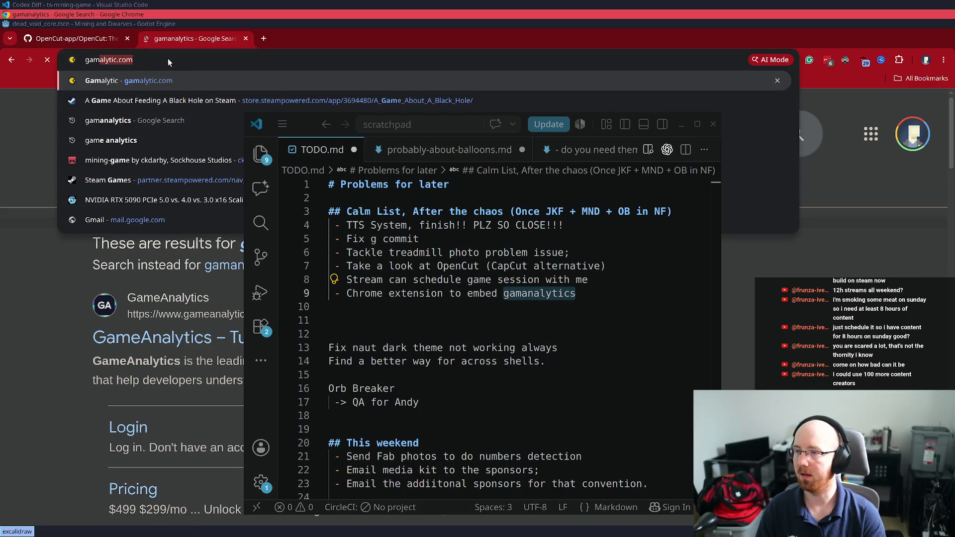
key("ctrl+w")
type("https://gamalytic.com/")
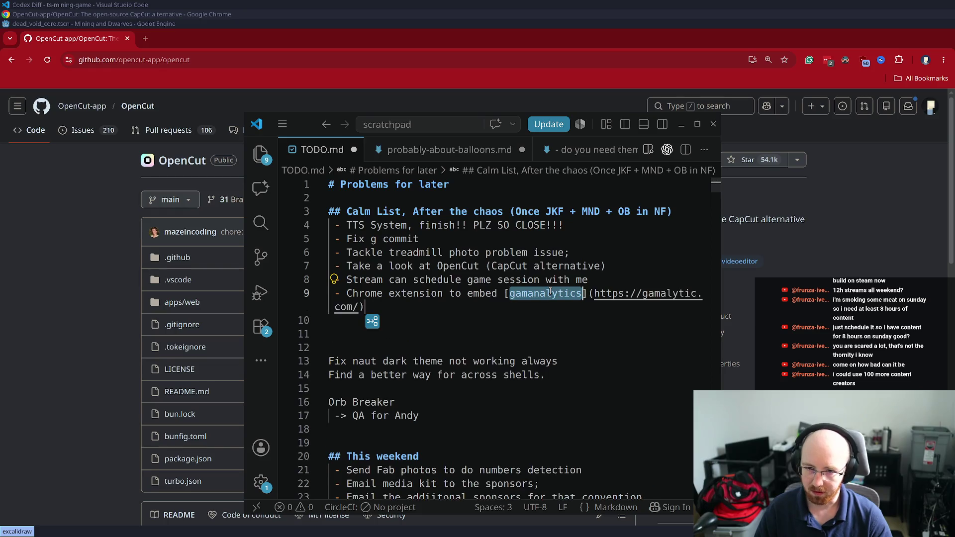
Add 'Chrome extension (Or combined) to auto put USD on the page to stop looking it up' and save
left_click(407, 311)
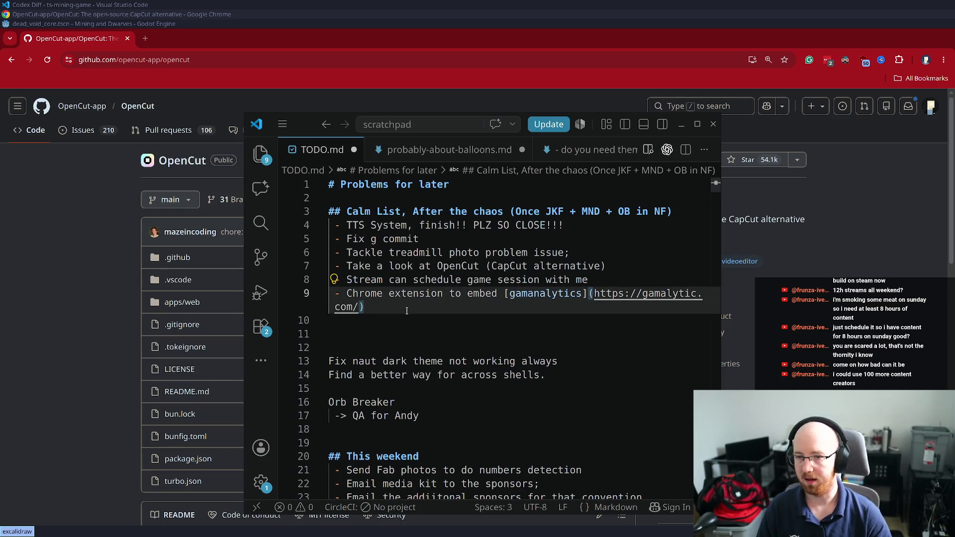
type("=")
key("BackSpace")
key("BackSpace")
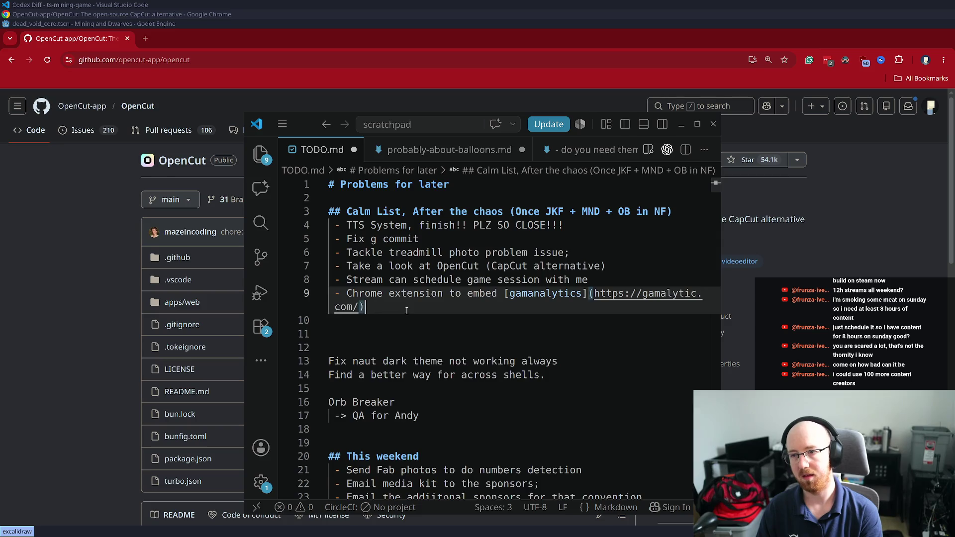
key("Return")
type("Chronm")
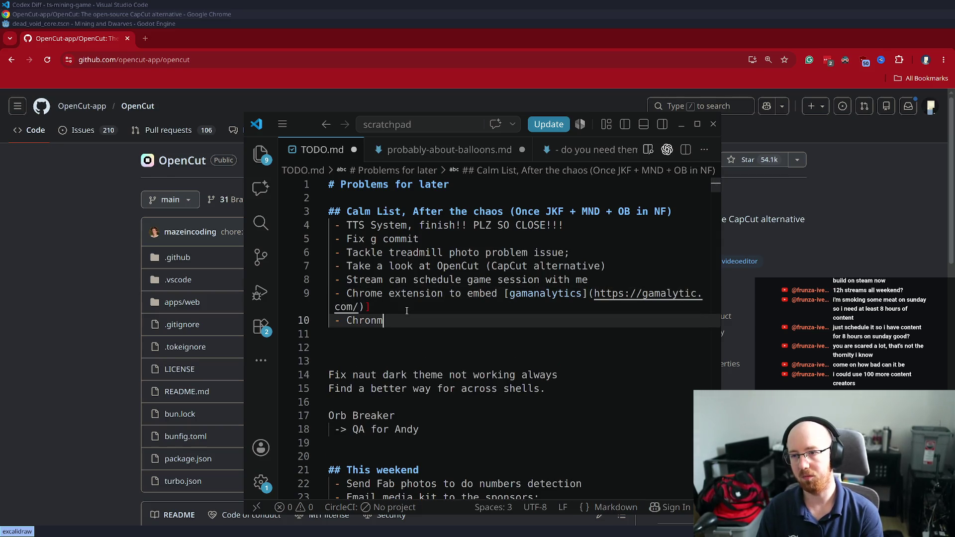
key("BackSpace")
key("BackSpace")
type("me extension ")
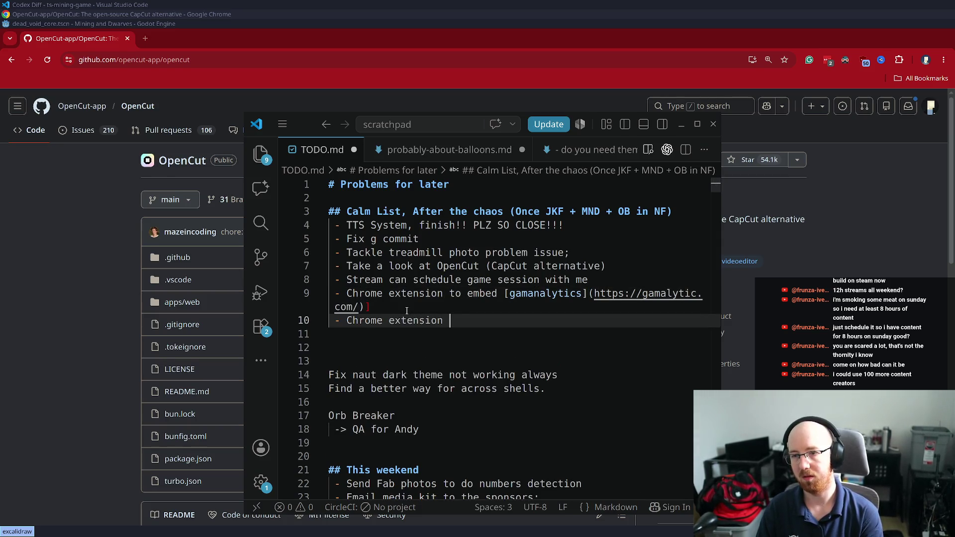
type("(Or combined) to au")
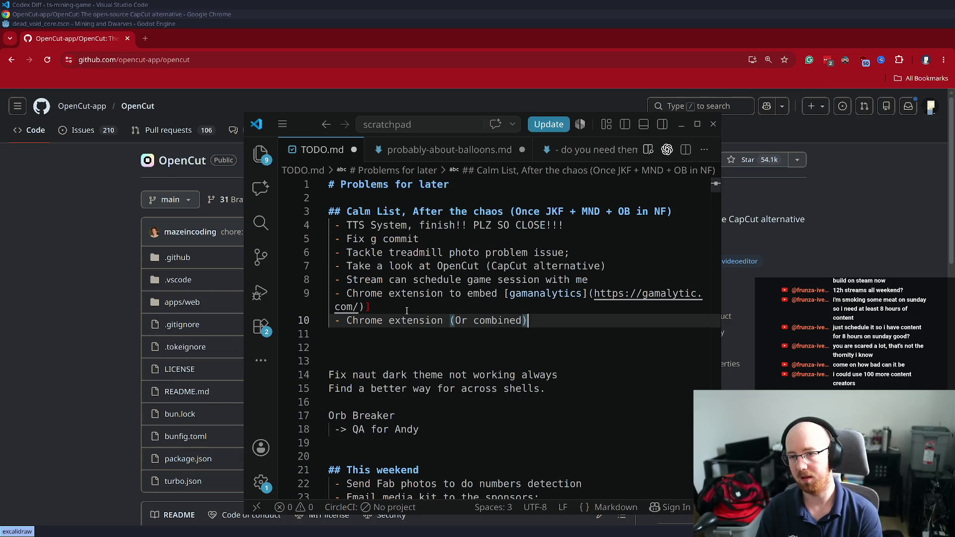
type("to ")
type("put USD on the ")
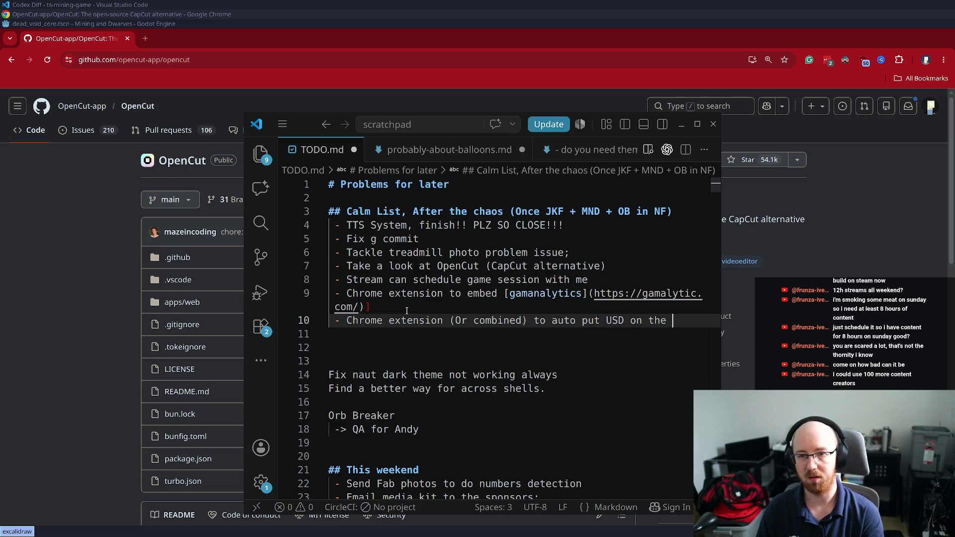
type("page to ")
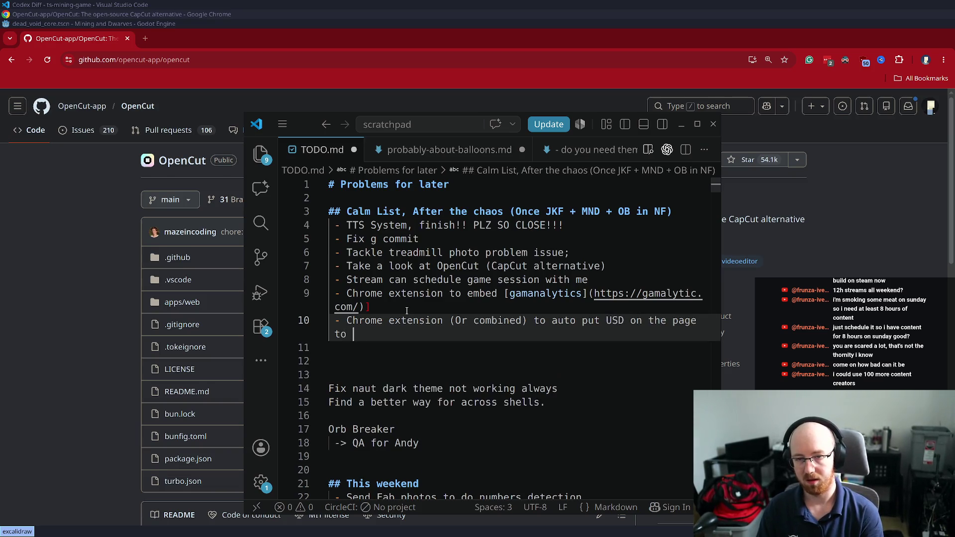
type("stop looking it up")
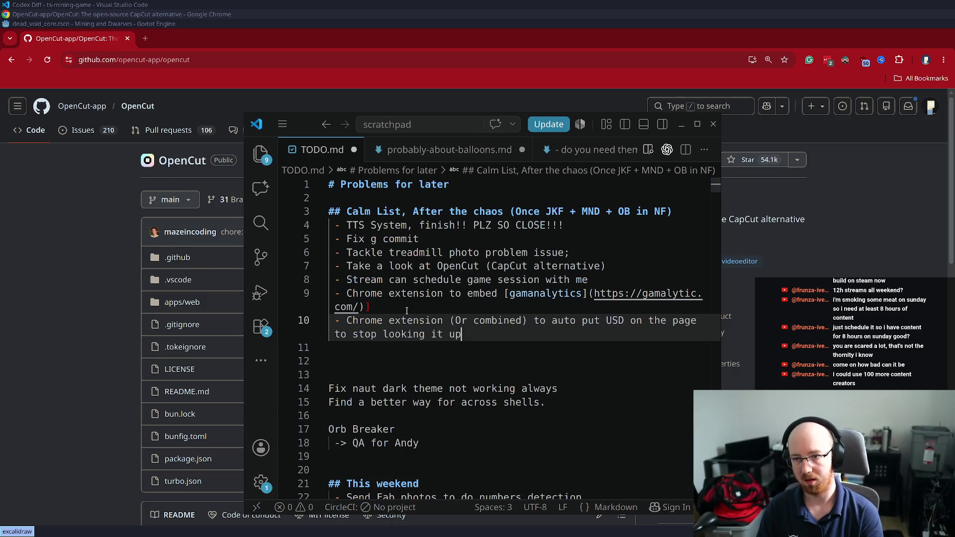
key("Up")
left_click(406, 310)
key("ctrl+s")
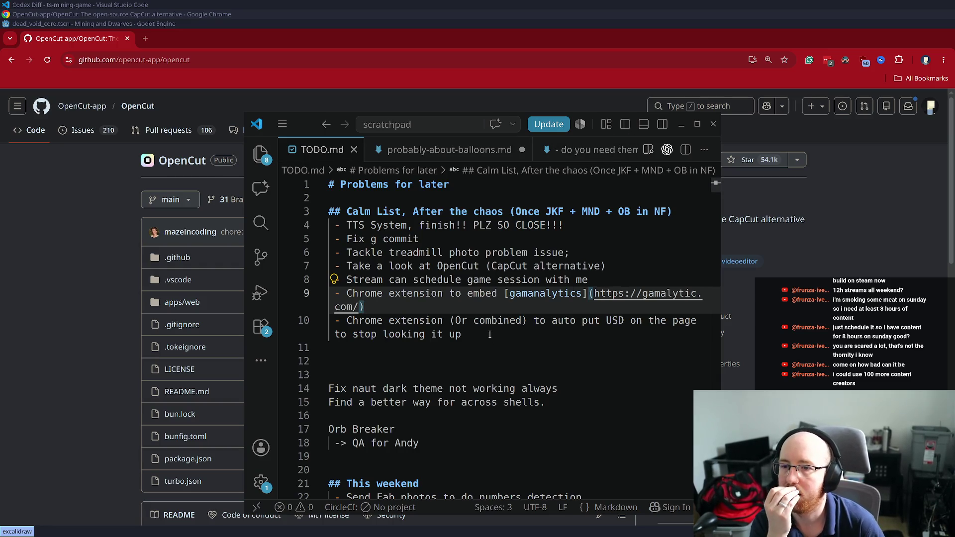
Add an indented '-> Revamp the analysis tool' sub-item under the super bundler item and save
scroll(615, 418, "down", 6)
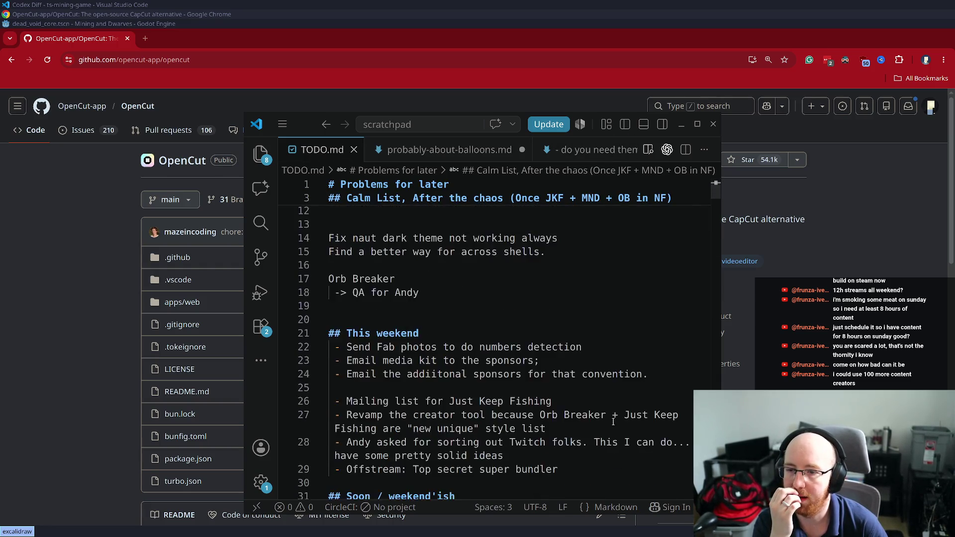
left_click(575, 373)
key("Return")
key("Tab")
type("-> Rev")
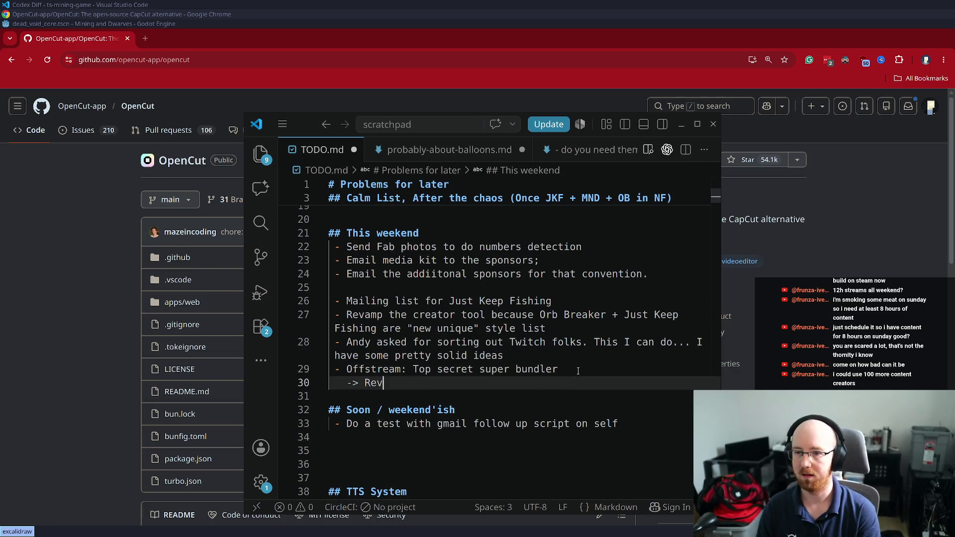
type("amp the script")
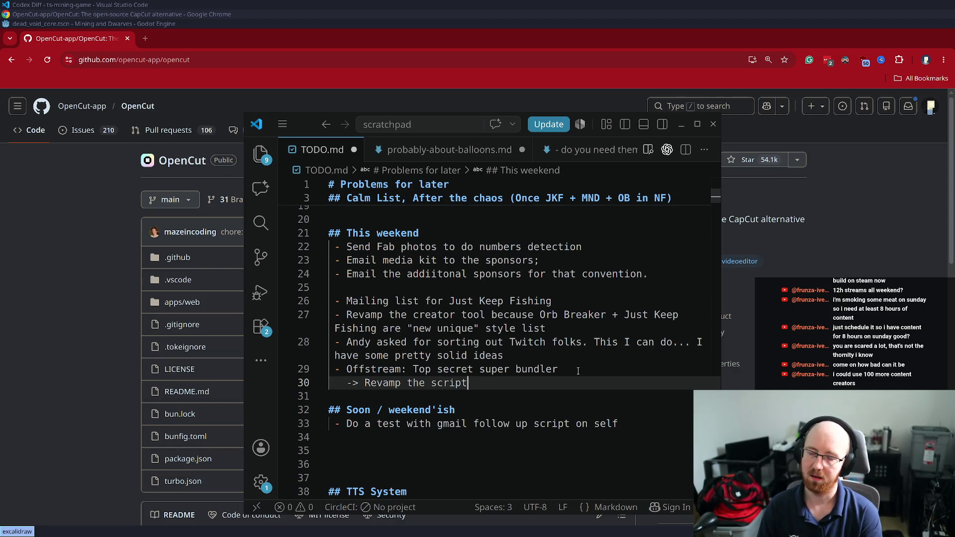
key("ctrl+shift+Left")
type("anal")
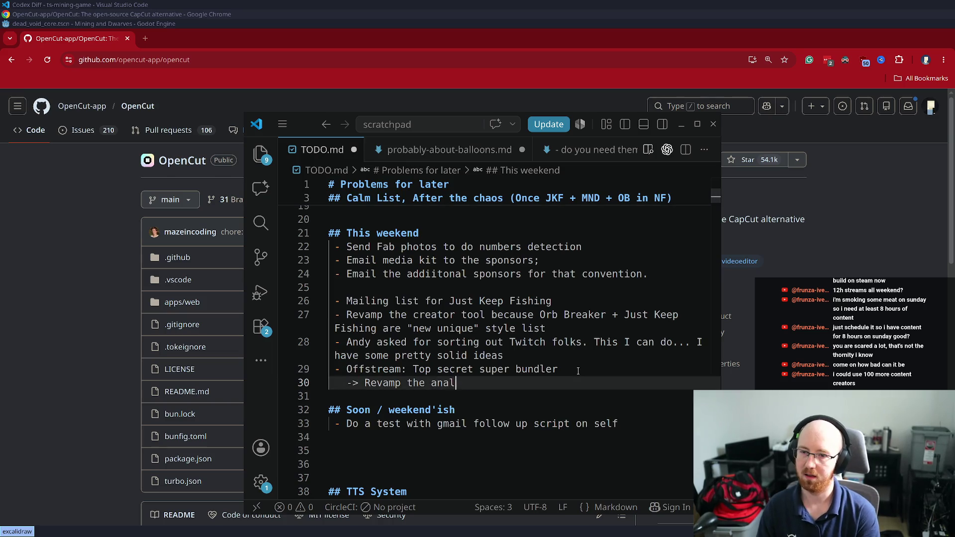
type("ysis tool")
key("ctrl+s")
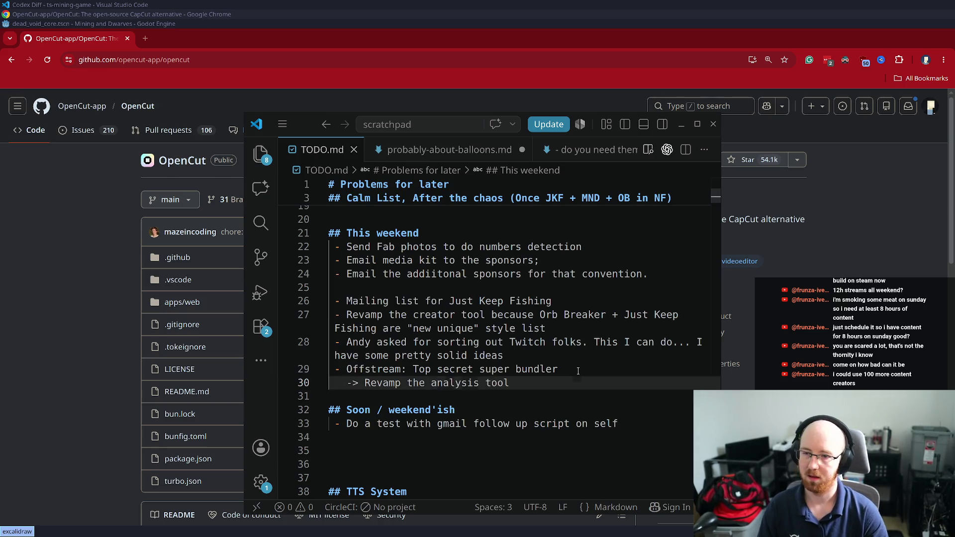
Insert '- Clean up Black Hole's bundles' directly under the This weekend heading
scroll(592, 308, "up", 3)
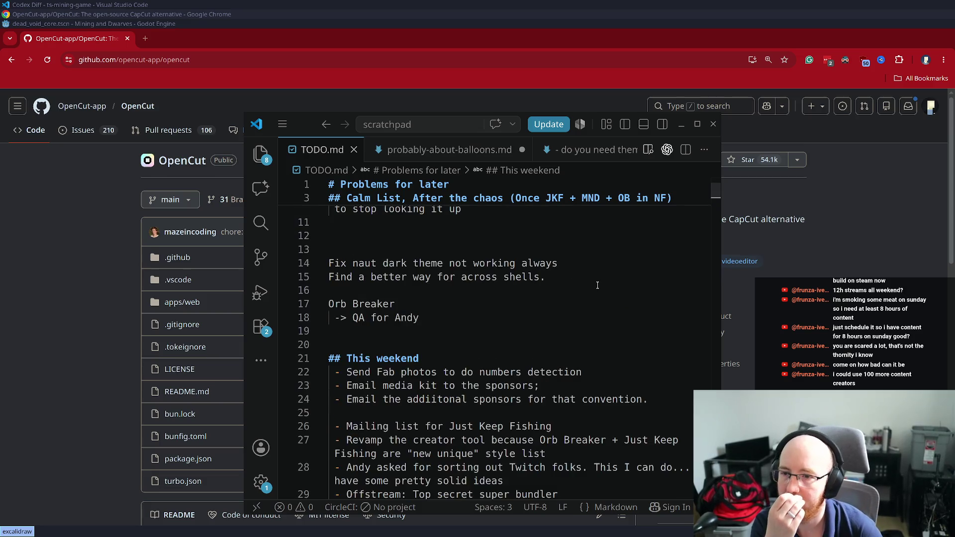
left_click(454, 361)
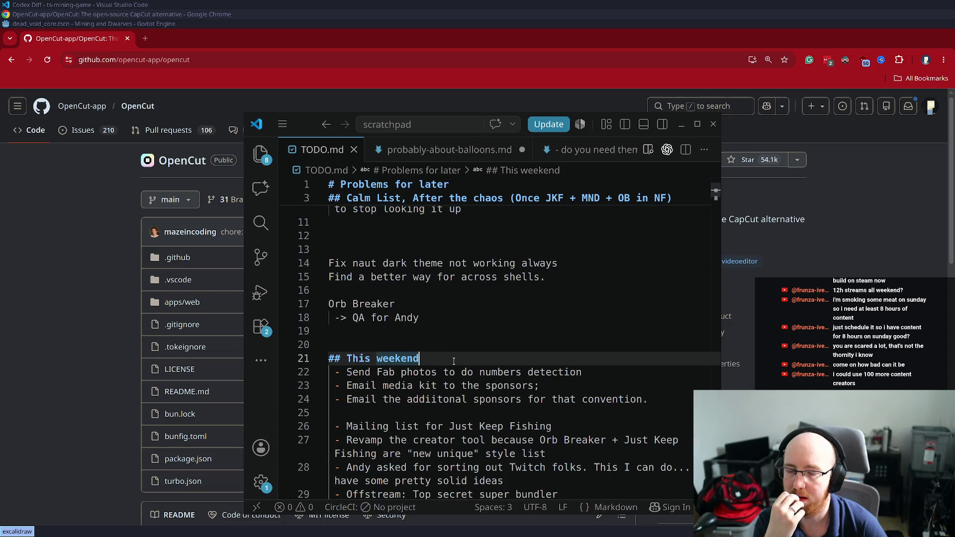
key("Return")
type("- Cle")
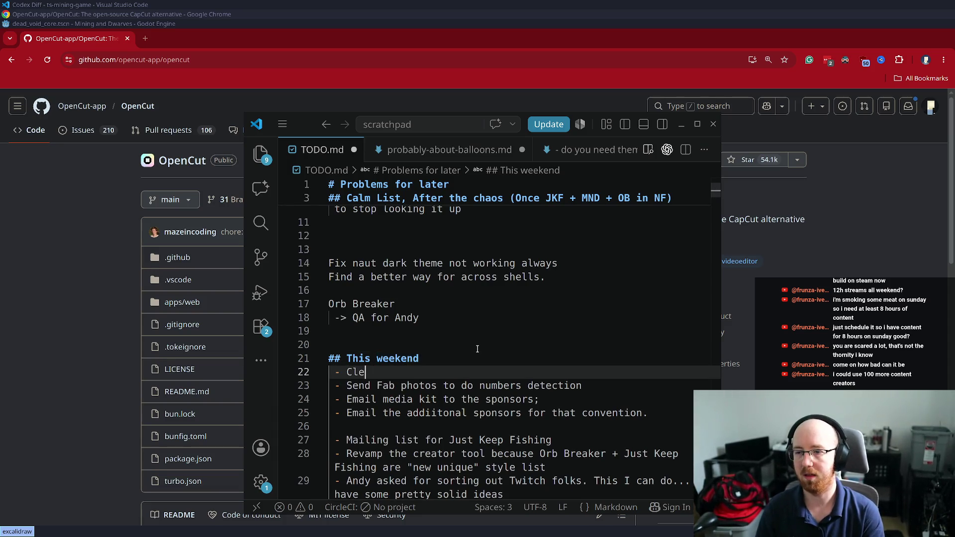
type("an up Black Hole's di")
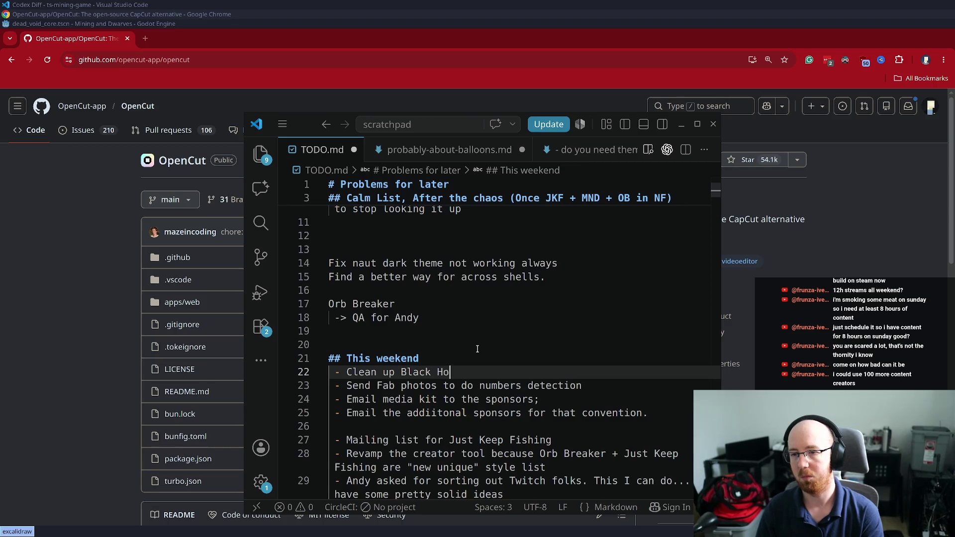
key("BackSpace")
key("BackSpace")
type("bundles")
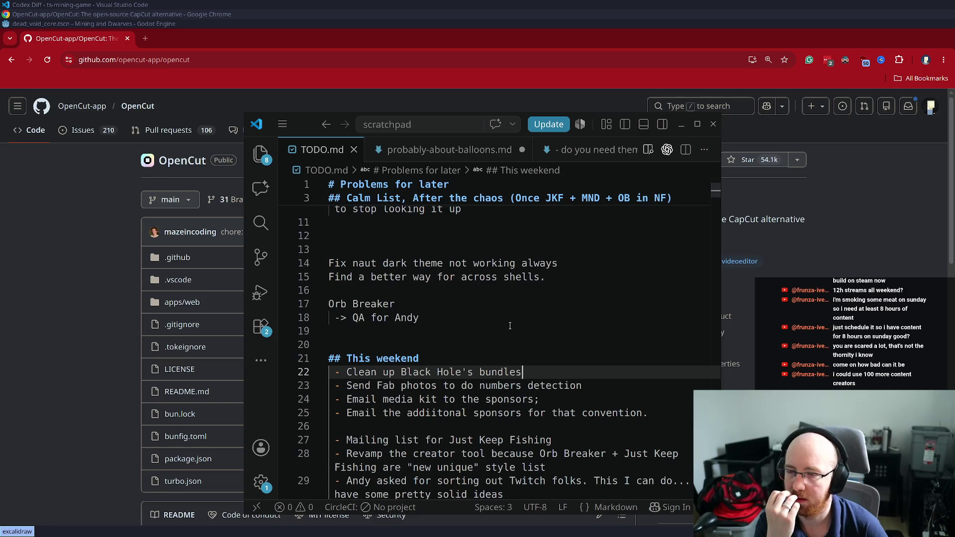
scroll(510, 326, "up", 3)
scroll(512, 323, "up", 1)
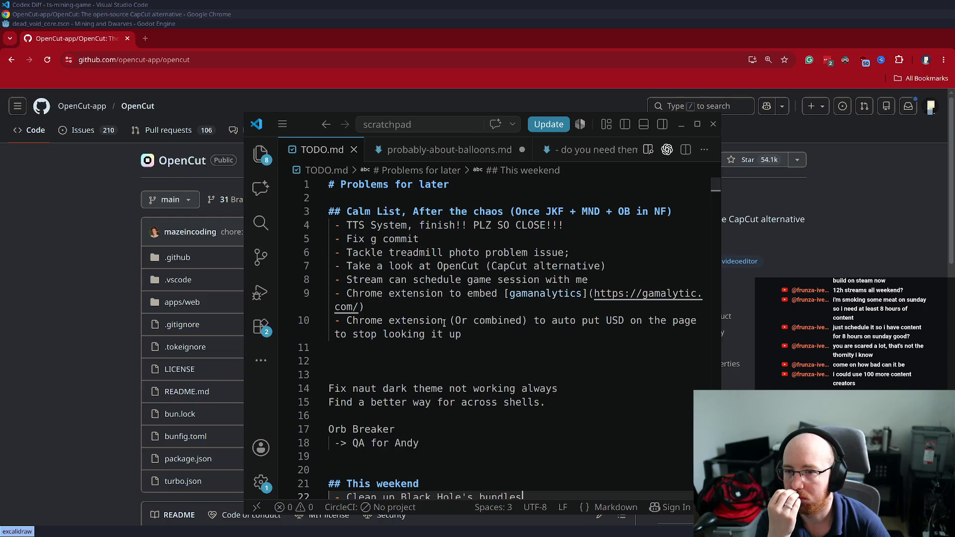
Add '- Look at Godot's new improved profiler?' below the USD extension item and save
left_click(484, 330)
key("Return")
type("- Look at Godot's new improved profiler? Can I")
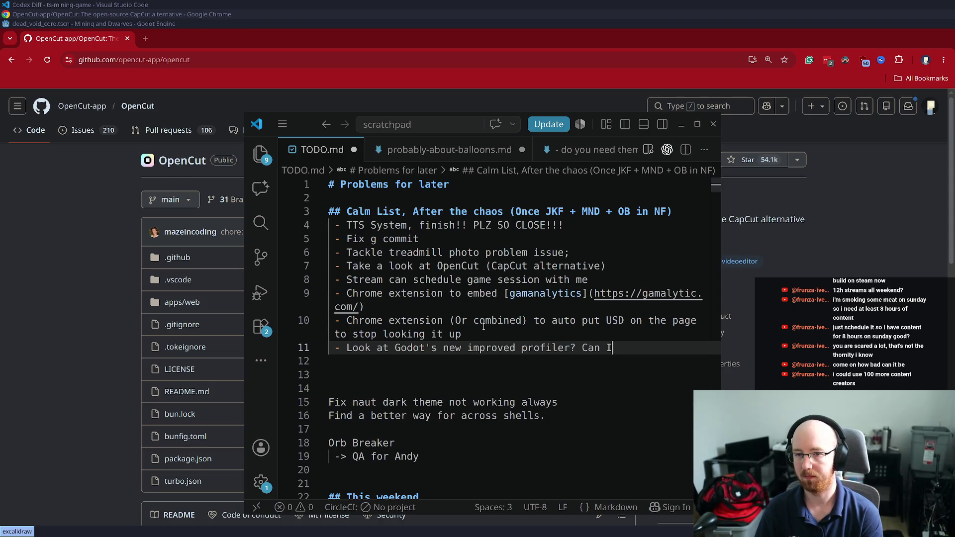
key("BackSpace")
key("BackSpace")
key("BackSpace")
type("C")
key("BackSpace")
key("BackSpace")
key("BackSpace")
type("r?")
key("ctrl+s")
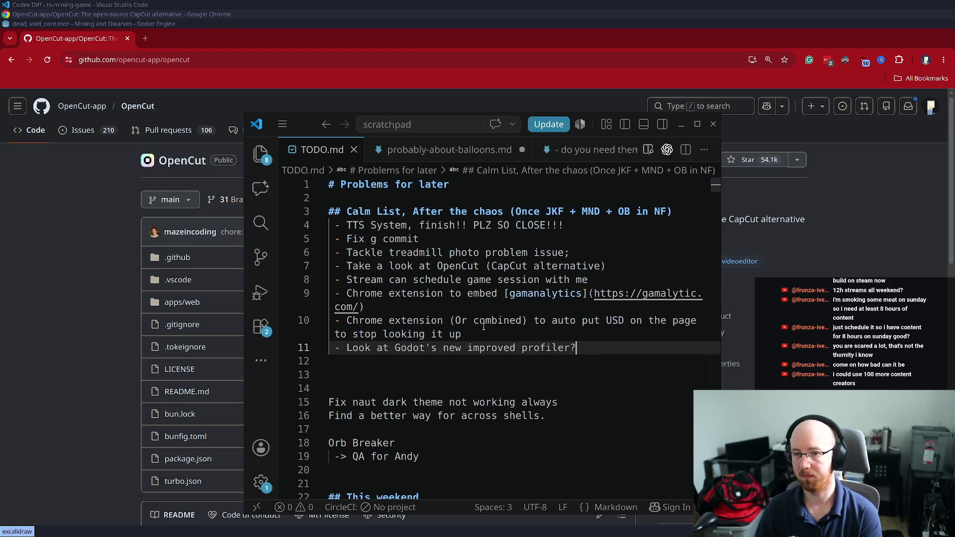
Extend it with 'Can this output get piped into Codex for solving performance issues better and easier'
type("Can this ")
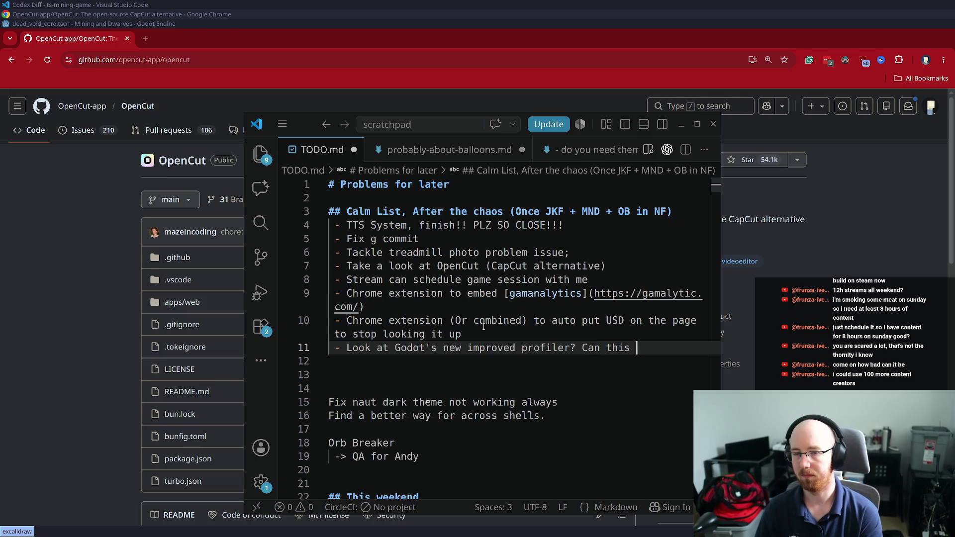
type("output get piped ")
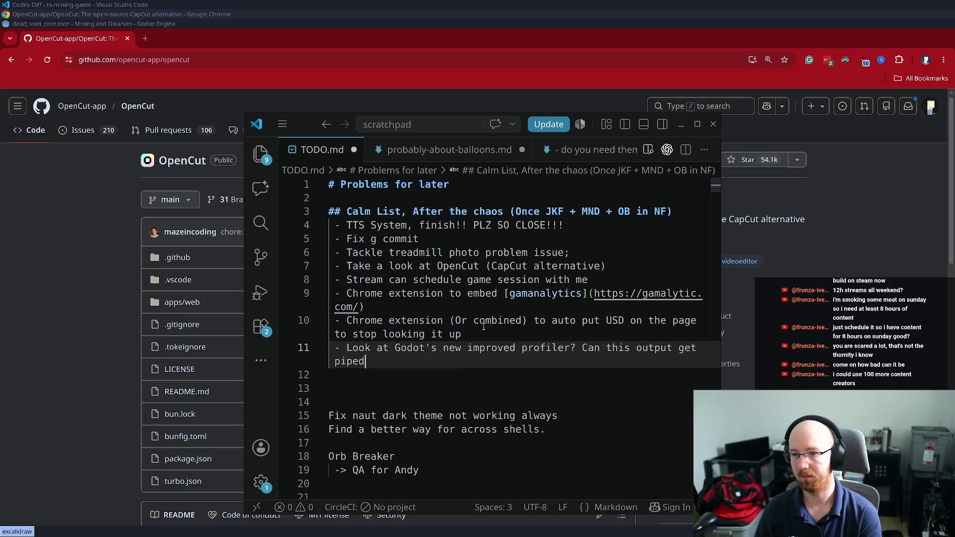
type("into ")
type("Codex for f")
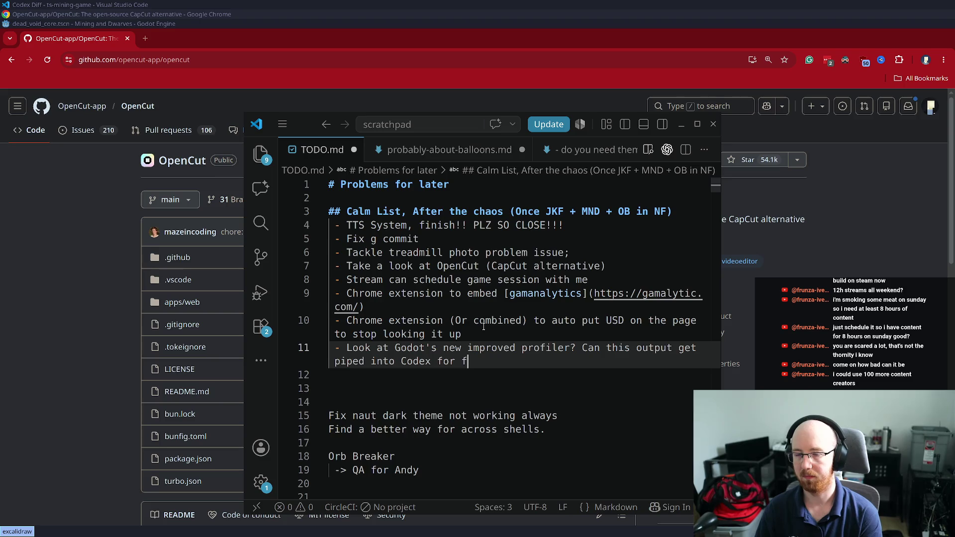
key("BackSpace")
type("solving performance")
type(" issues better")
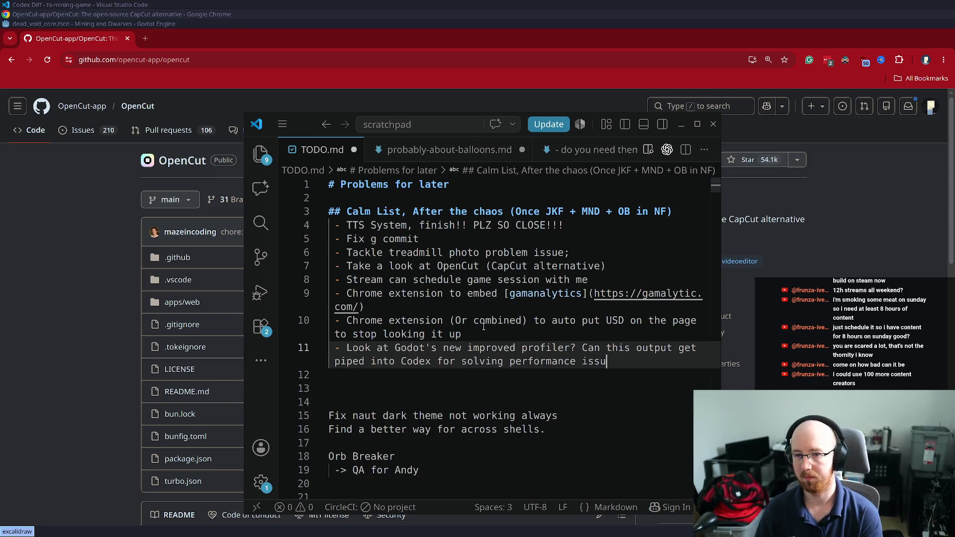
key("BackSpace")
type(", mor")
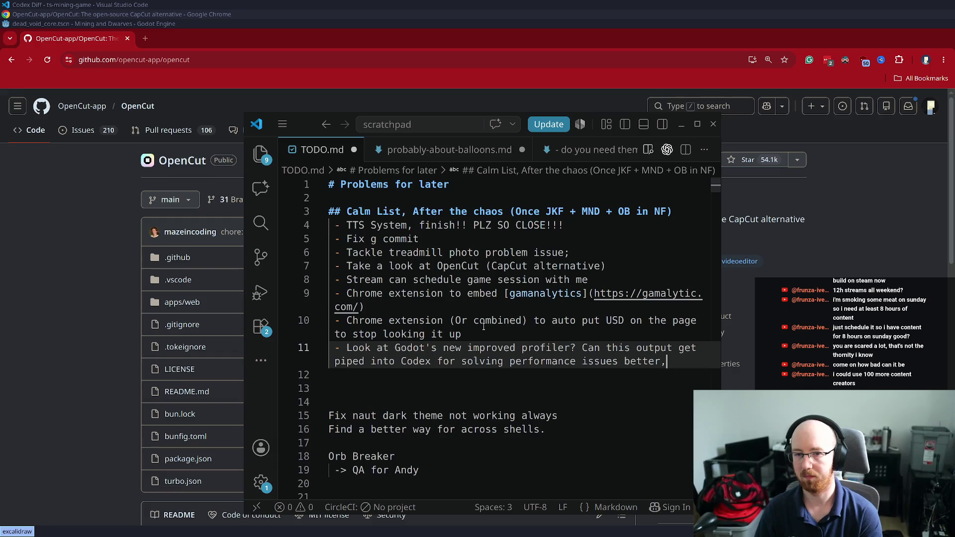
key("BackSpace")
key("BackSpace")
key("BackSpace")
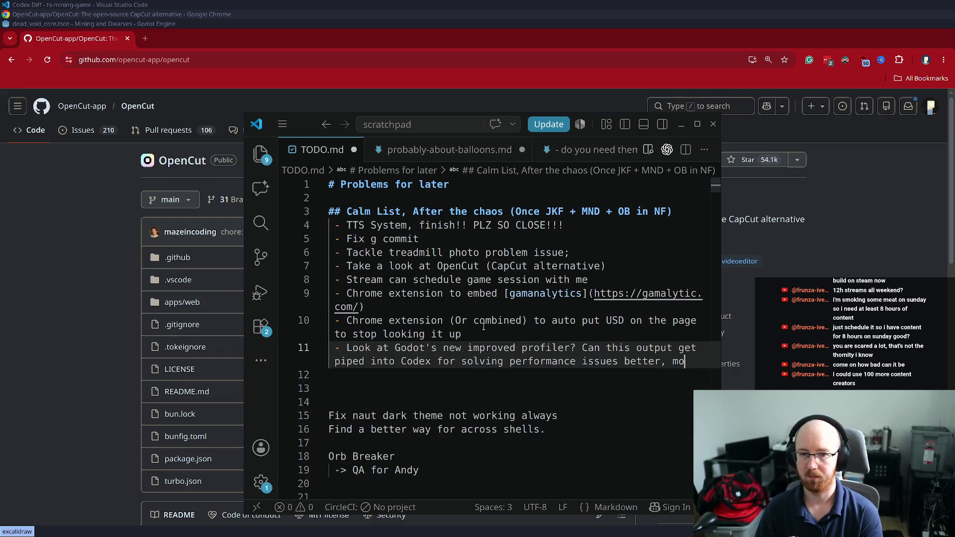
type("easdi")
key("BackSpace")
key("BackSpace")
key("BackSpace")
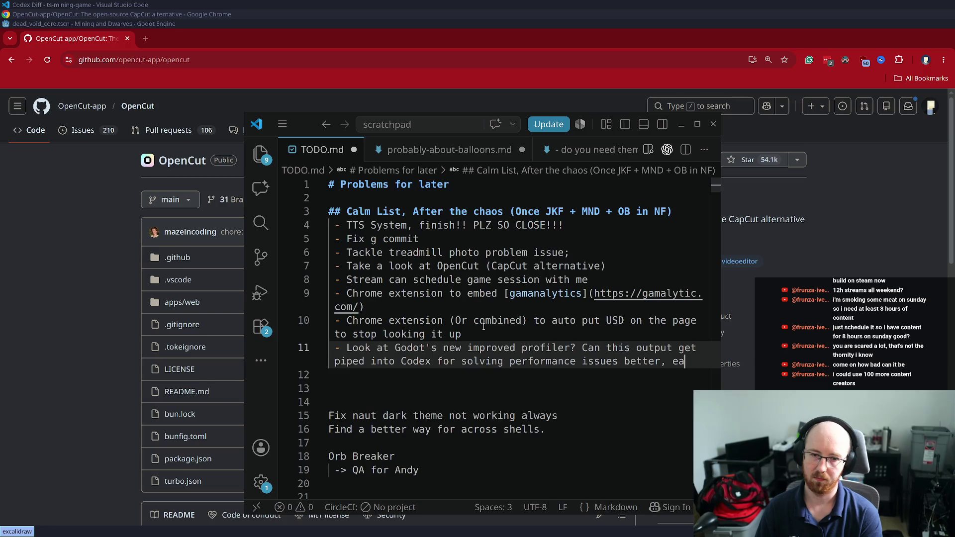
type("and easier")
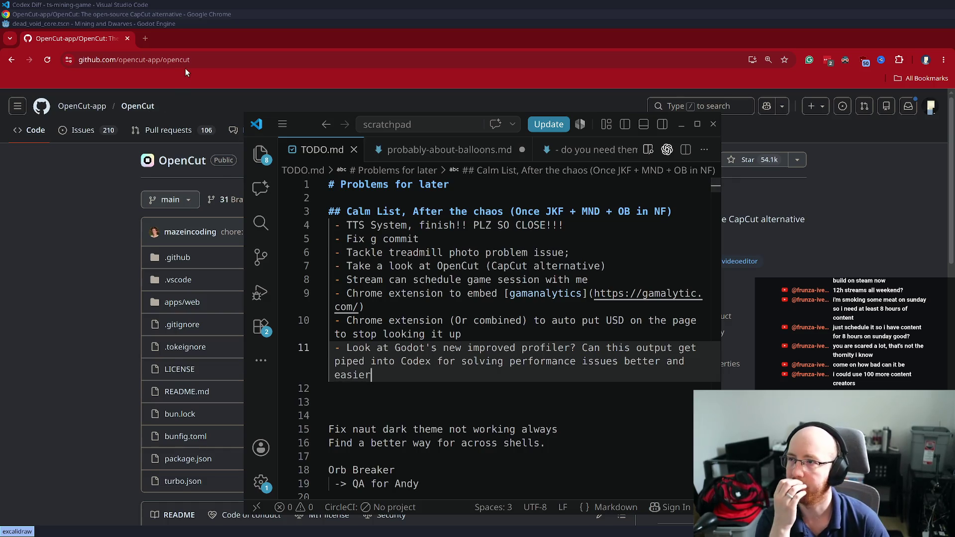
left_click(473, 348)
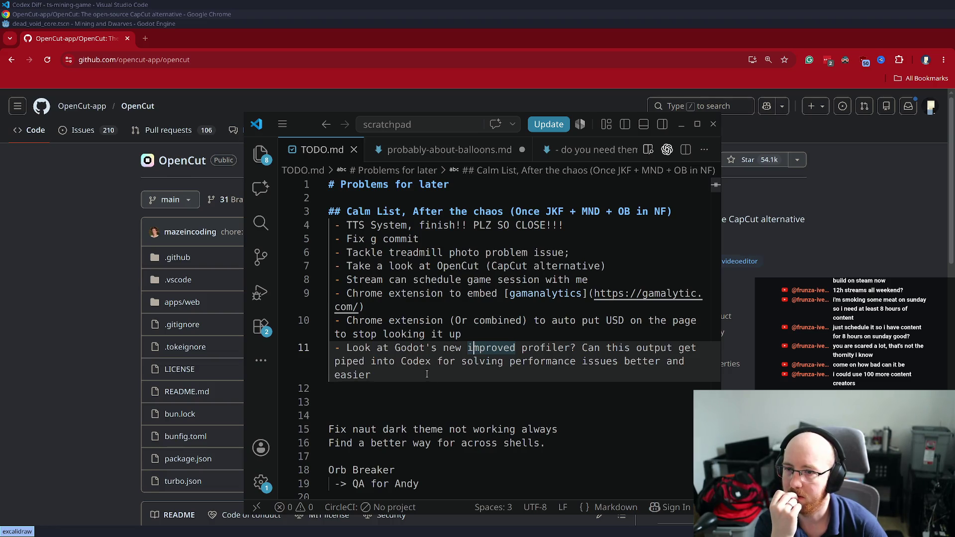
left_click(427, 375)
left_click(145, 38)
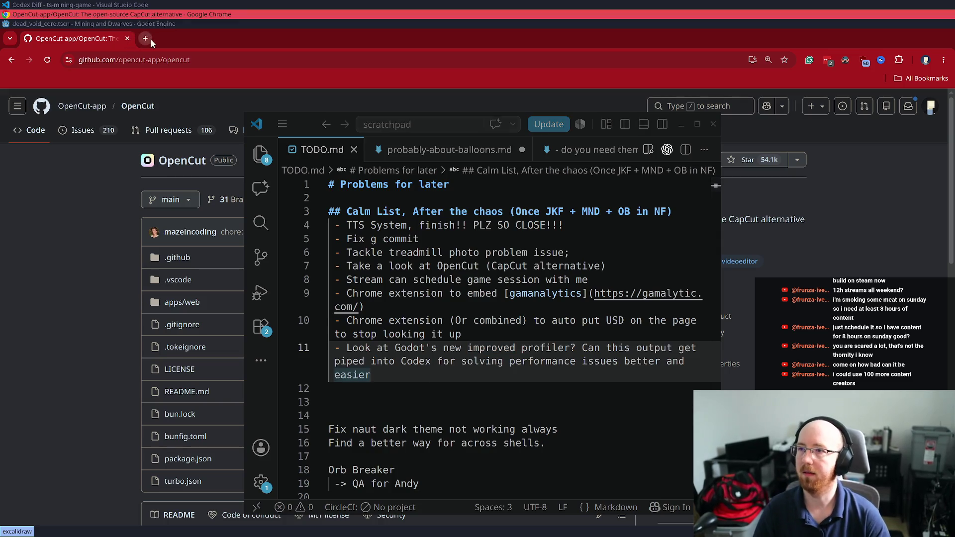
Load GG Insights, open the Game insights page with its search focused, then restore the notes window
type("gg")
key("Return")
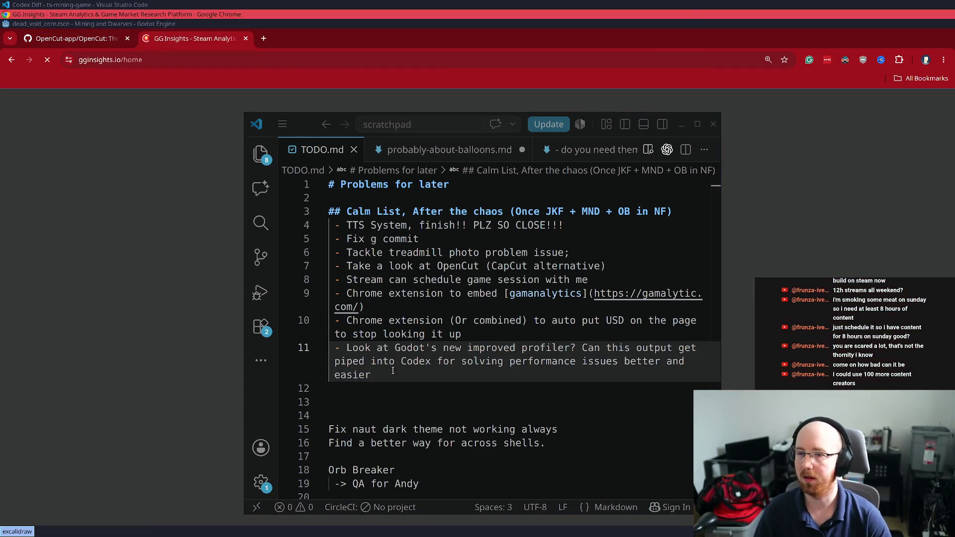
left_click(398, 282)
key("super+minus")
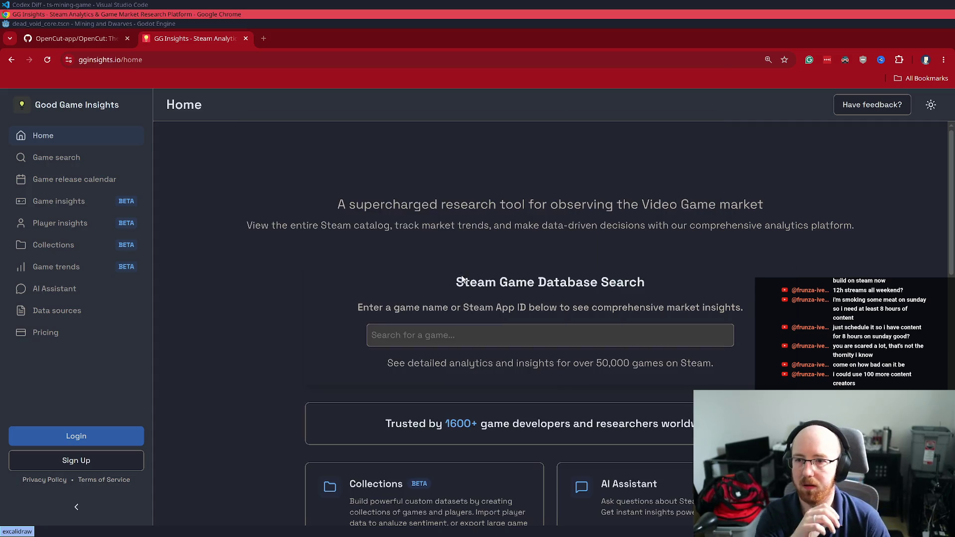
left_click(71, 199)
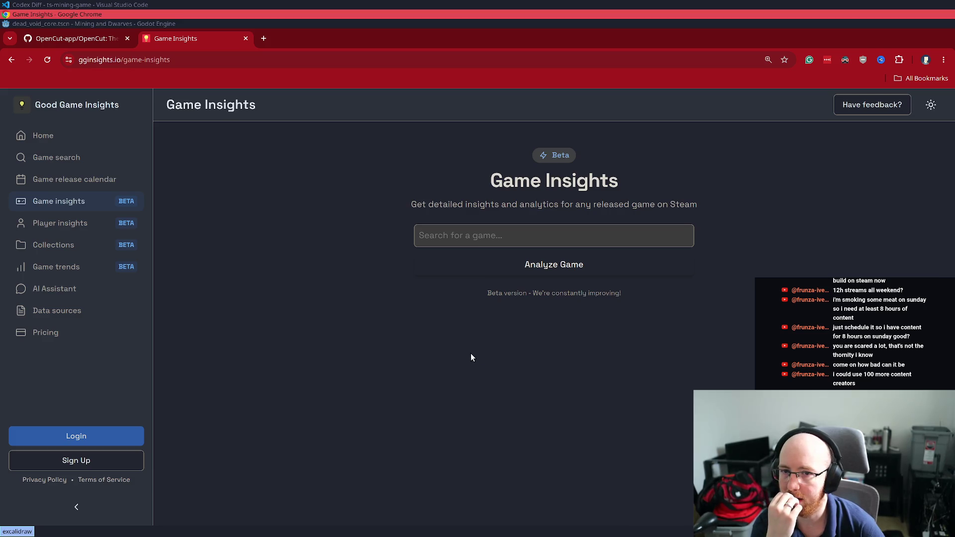
left_click(465, 229)
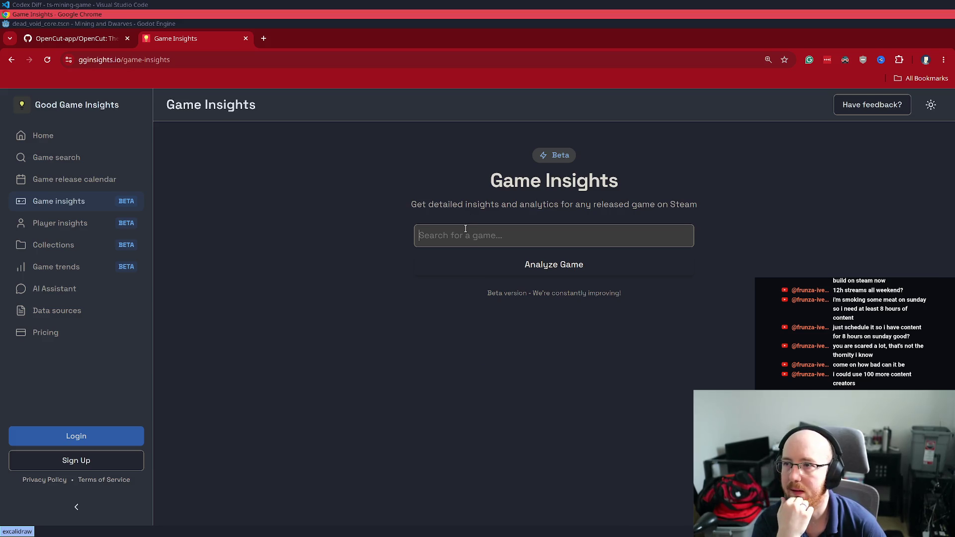
key("super+minus")
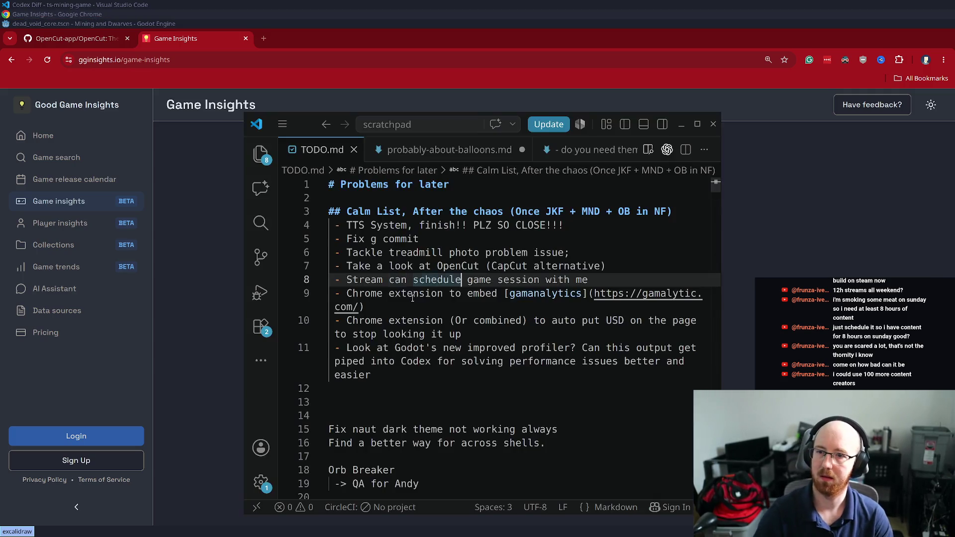
Copy the whole of TODO.md into a new untitled file
scroll(414, 348, "down", 2)
scroll(414, 388, "up", 2)
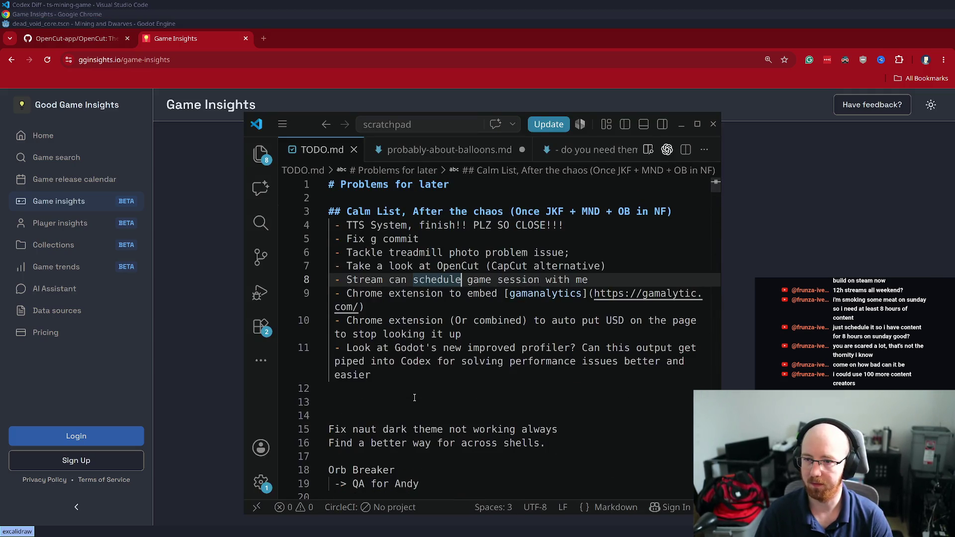
scroll(465, 425, "down", 15)
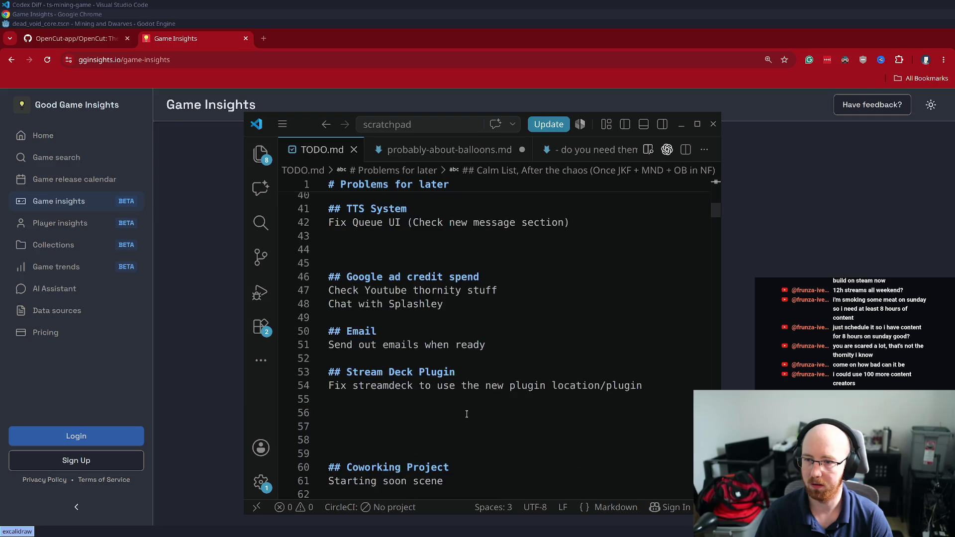
scroll(467, 414, "up", 12)
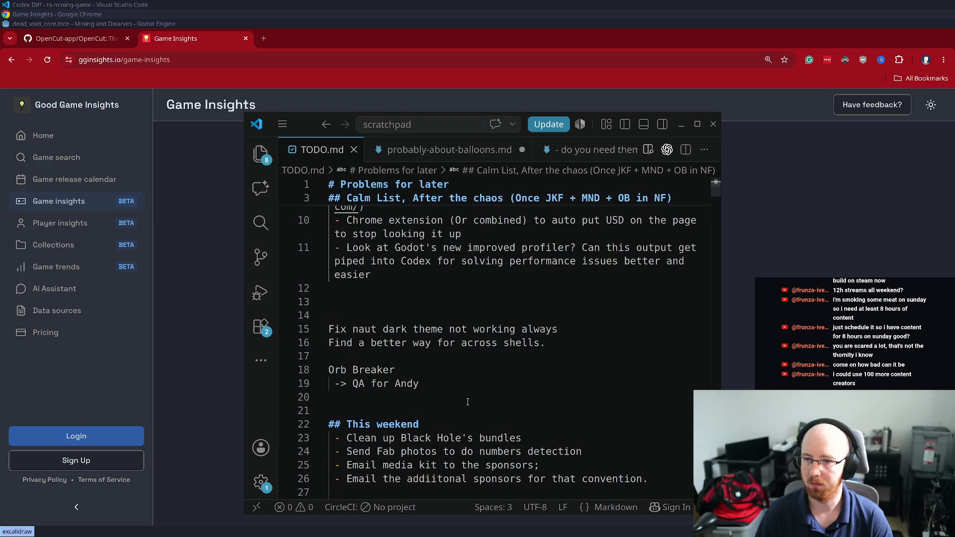
scroll(468, 402, "down", 5)
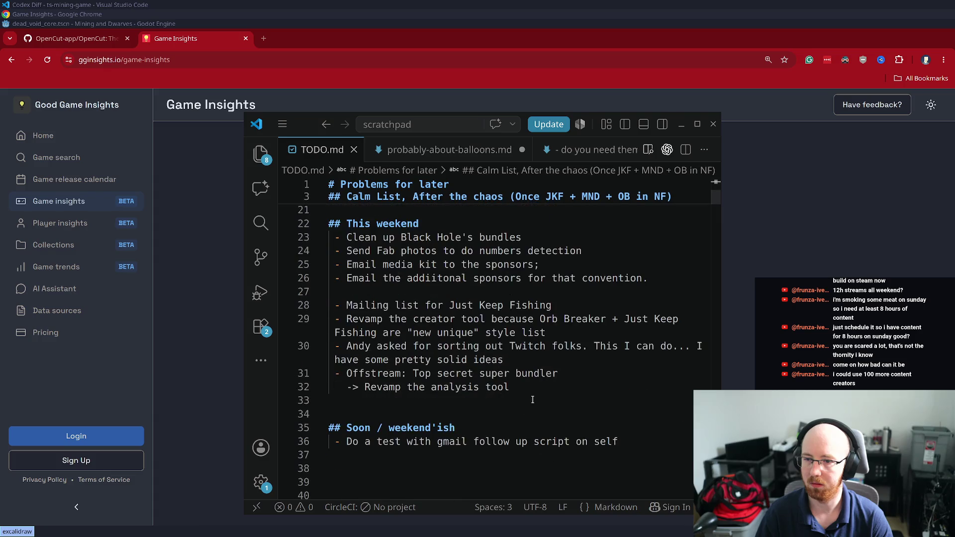
left_click(545, 391)
scroll(572, 378, "down", 3)
left_click(627, 342)
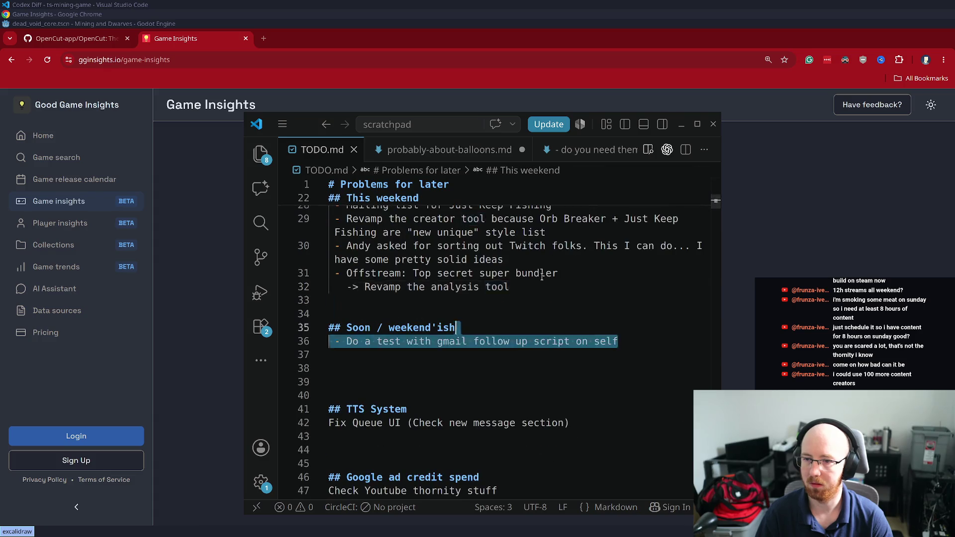
key("ctrl+a")
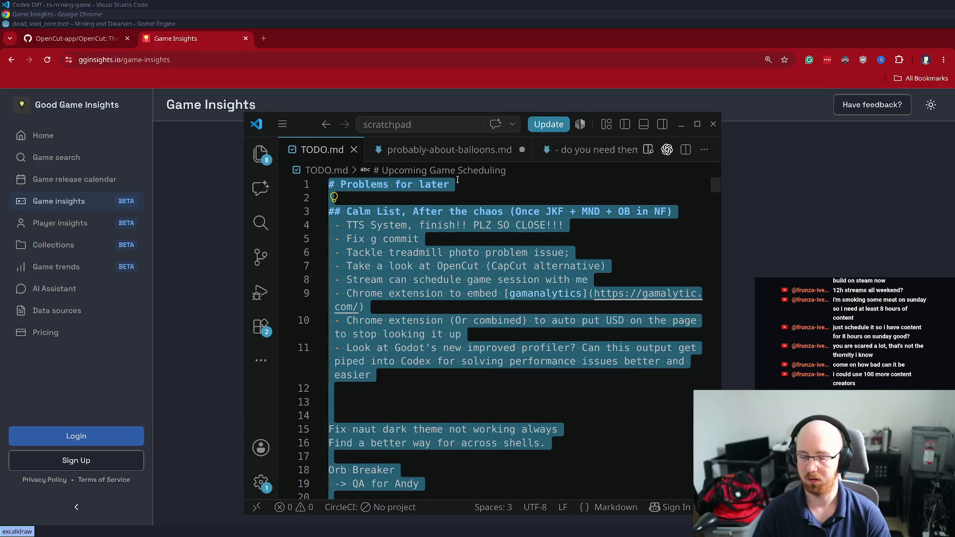
key("ctrl+c")
key("ctrl+n")
key("ctrl+v")
Undo the Calm List header and TTS line, then paste the Creeping Dusk Steam URL into a scratch file
left_click(328, 150)
key("ctrl+z")
key("ctrl+z")
key("ctrl+z")
key("ctrl+z")
key("ctrl+z")
key("ctrl+z")
key("ctrl+z")
key("ctrl+z")
key("ctrl+z")
key("ctrl+z")
key("ctrl+z")
key("ctrl+z")
key("ctrl+z")
key("ctrl+z")
key("ctrl+z")
key("ctrl+z")
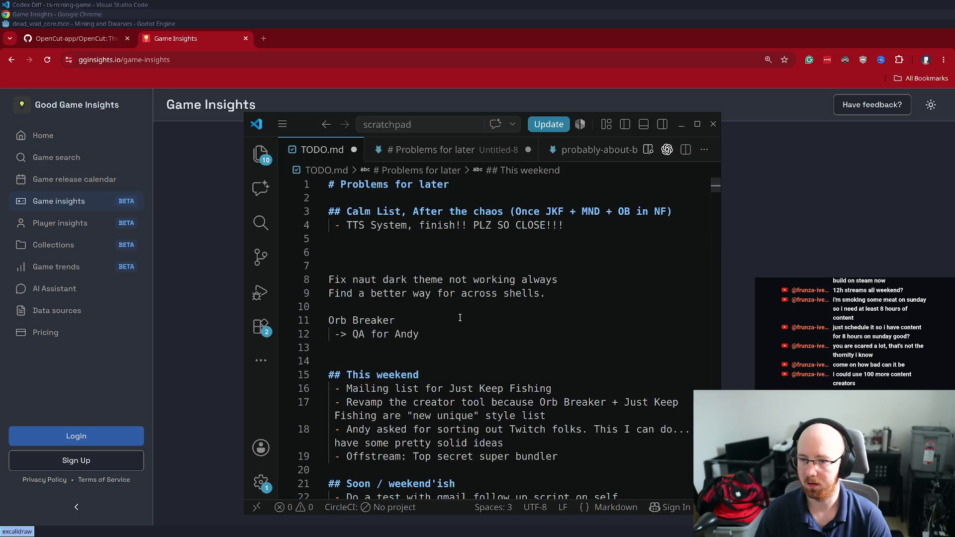
key("ctrl+z")
key("ctrl+z")
key("ctrl+z")
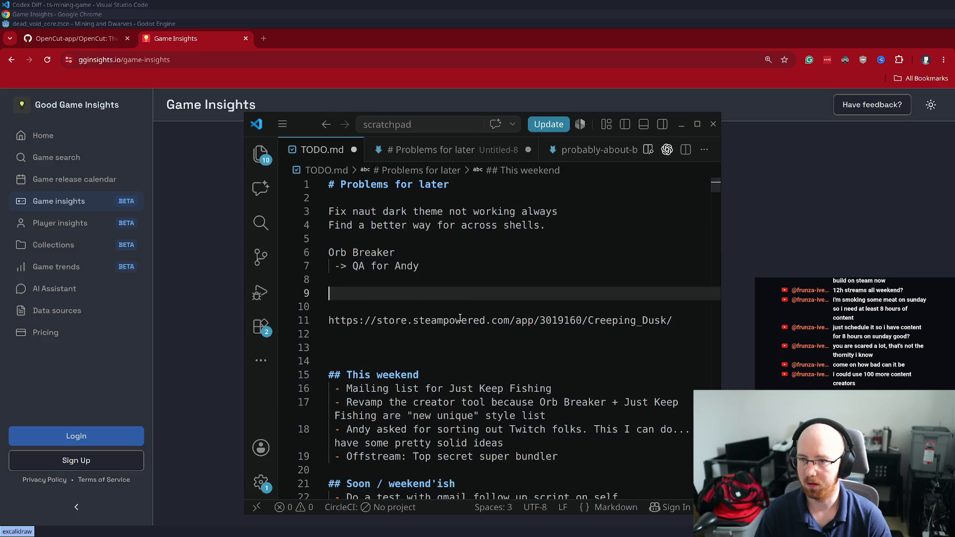
key("Down")
key("Down")
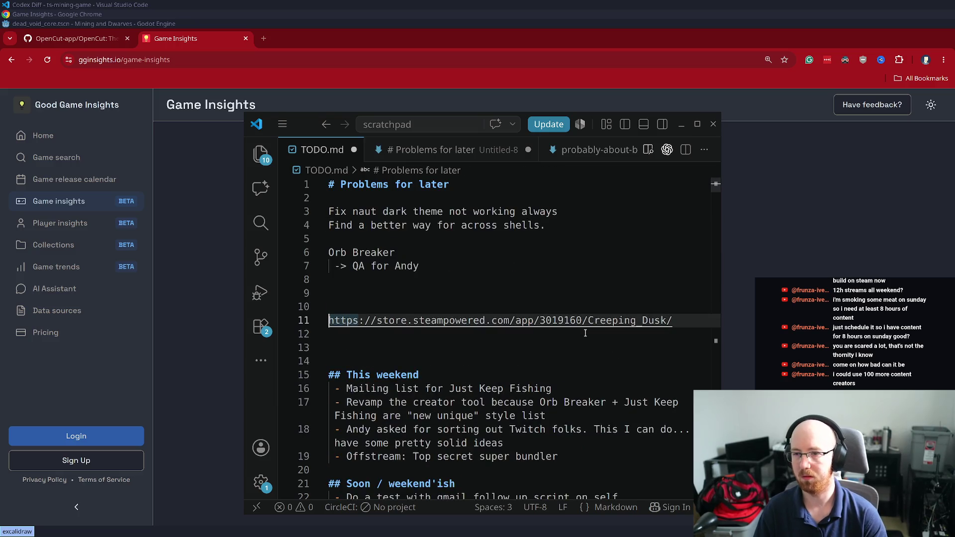
key("shift+End")
key("ctrl+c")
key("ctrl+n")
key("ctrl+v")
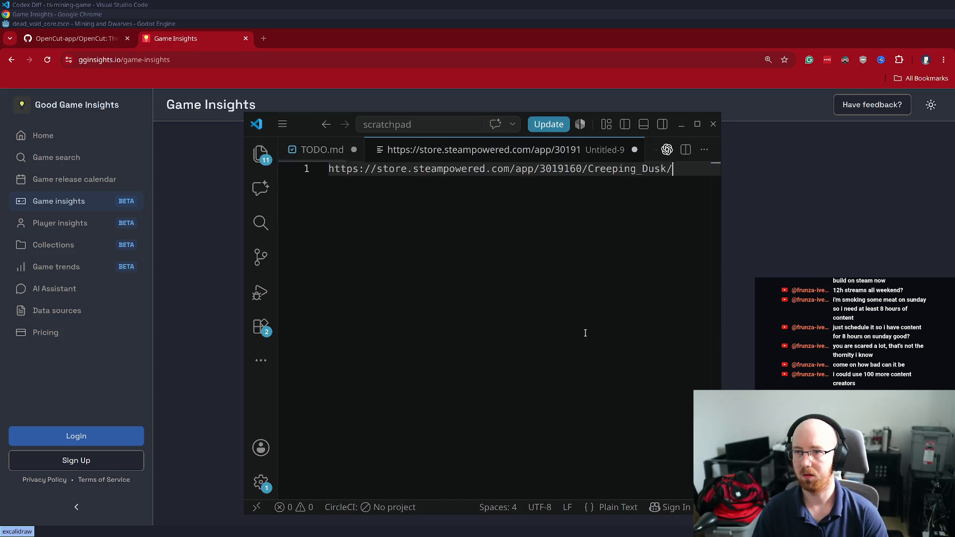
Save TODO.md, bring the URL scratch file forward, and switch to the Game Insights browser
key("ctrl+Tab")
key("ctrl+Tab")
key("ctrl+a")
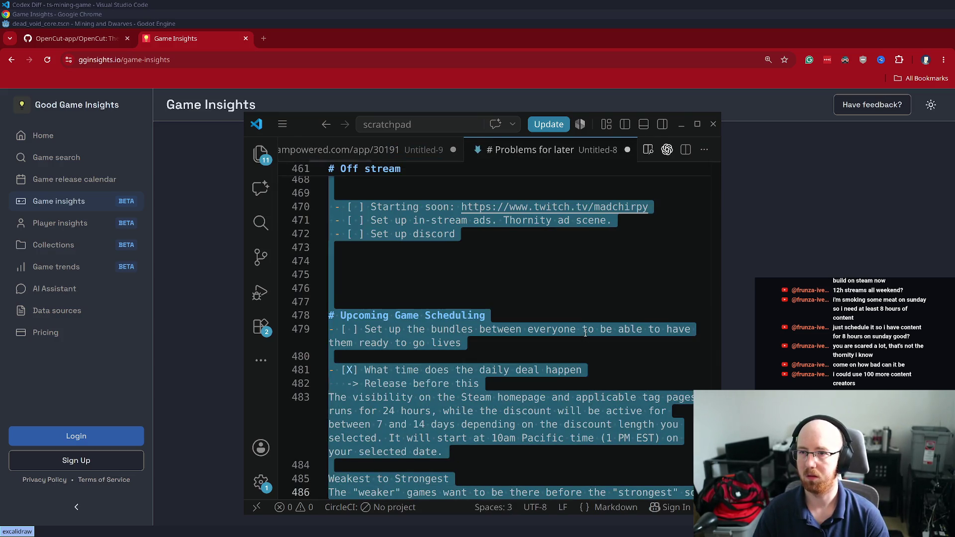
key("ctrl+Tab")
key("ctrl+End")
scroll(585, 333, "up", 7)
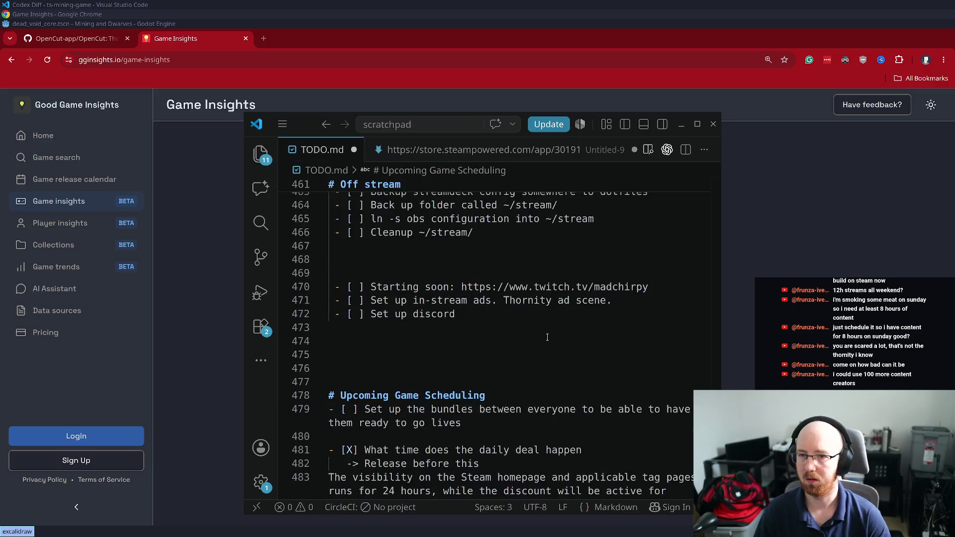
scroll(497, 323, "up", 15)
key("ctrl+s")
mouse_move(477, 150)
left_mouse_down()
mouse_move(390, 184)
mouse_move(432, 215)
left_mouse_up()
key("ctrl+a")
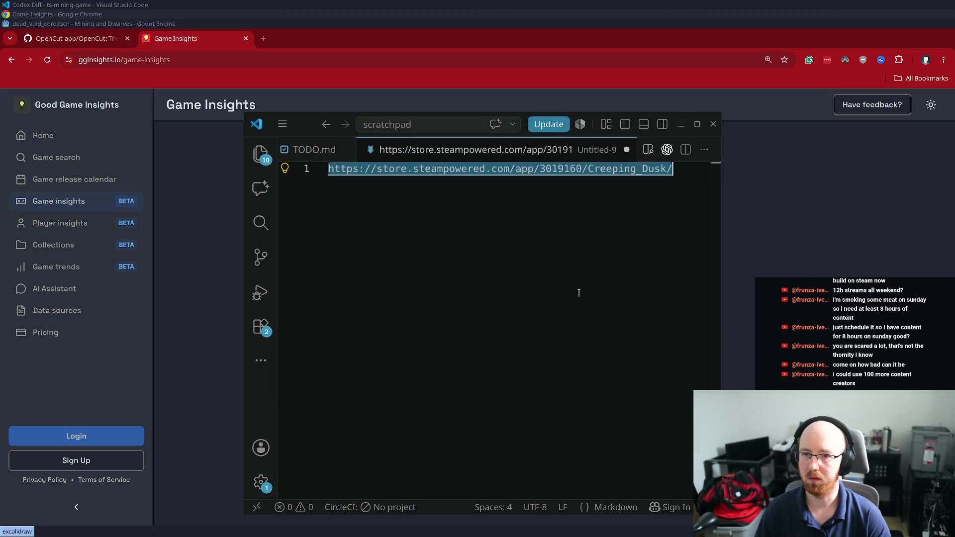
left_click(568, 312)
key("alt+Tab")
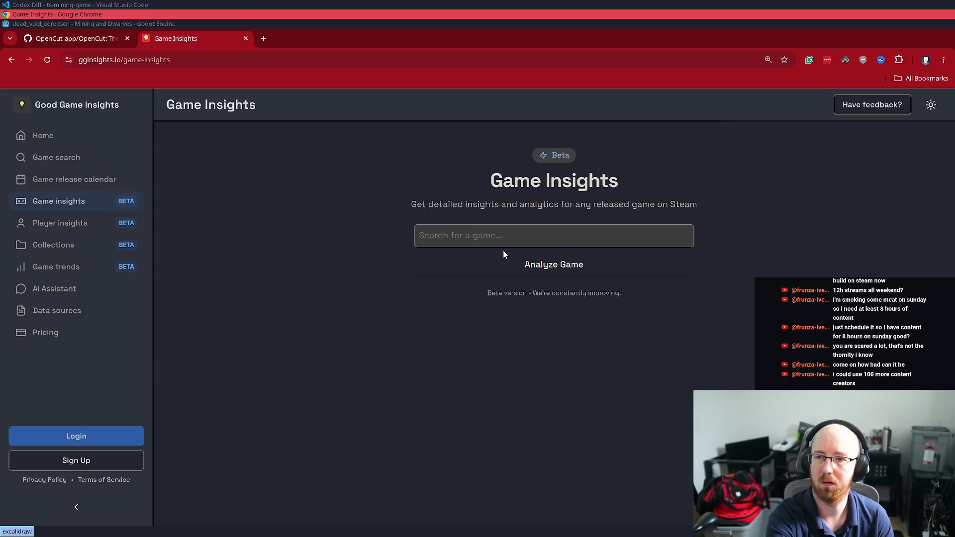
Search Game Insights for Creeping Dusk using the trimmed Steam URL and open its page
key("alt+Tab")
key("alt+Tab")
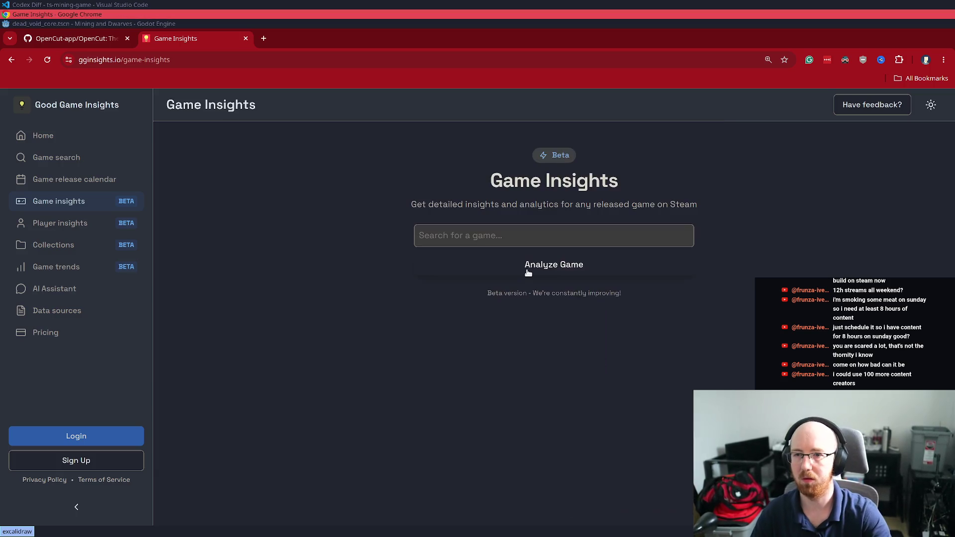
key("ctrl+v")
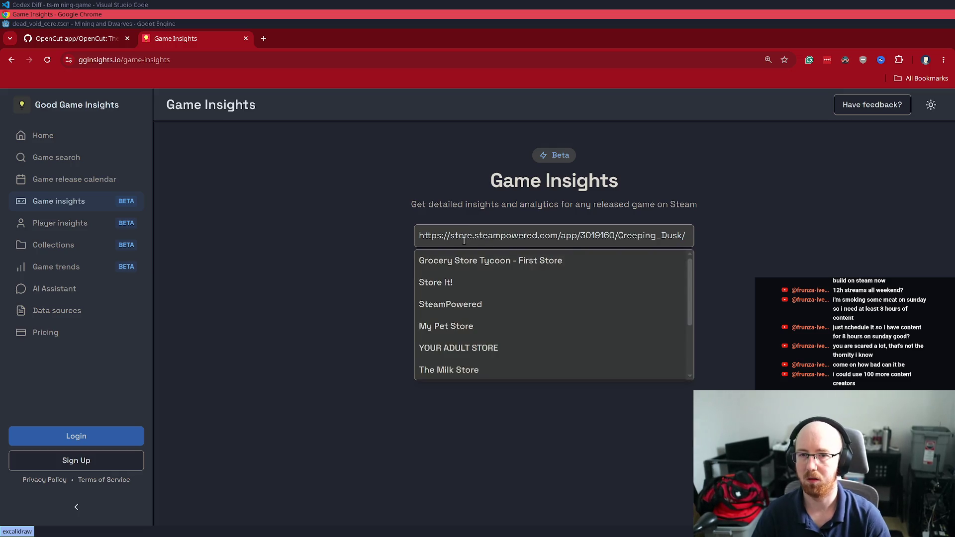
left_click(621, 237)
key("shift+Home")
key("BackSpace")
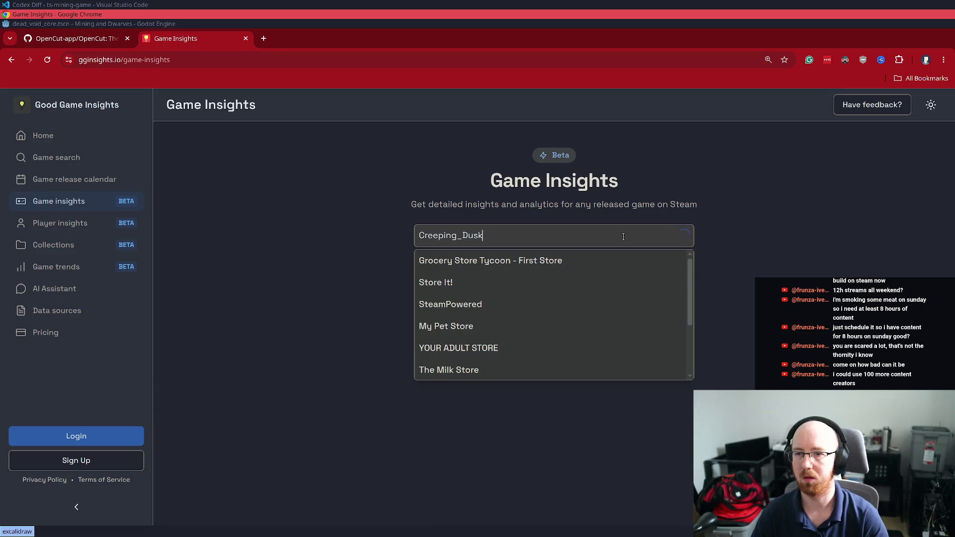
key("BackSpace")
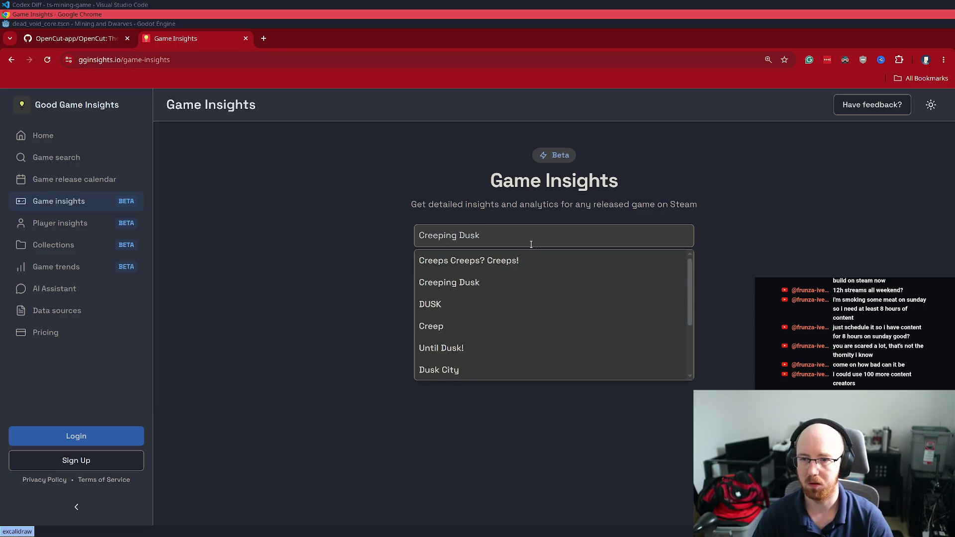
left_click(462, 283)
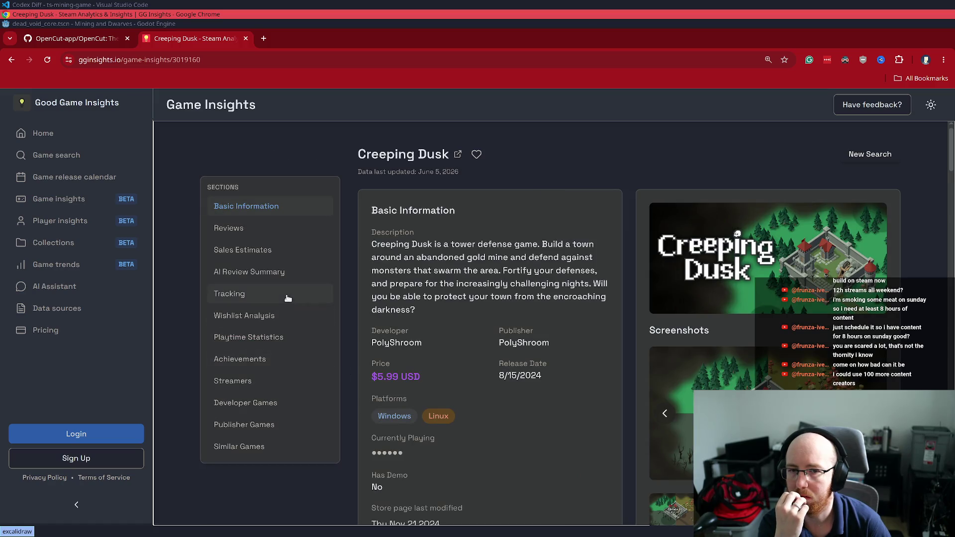
Browse Creeping Dusk's reviews, sales, wishlist and playtime sections down to its achievements
scroll(476, 355, "down", 3)
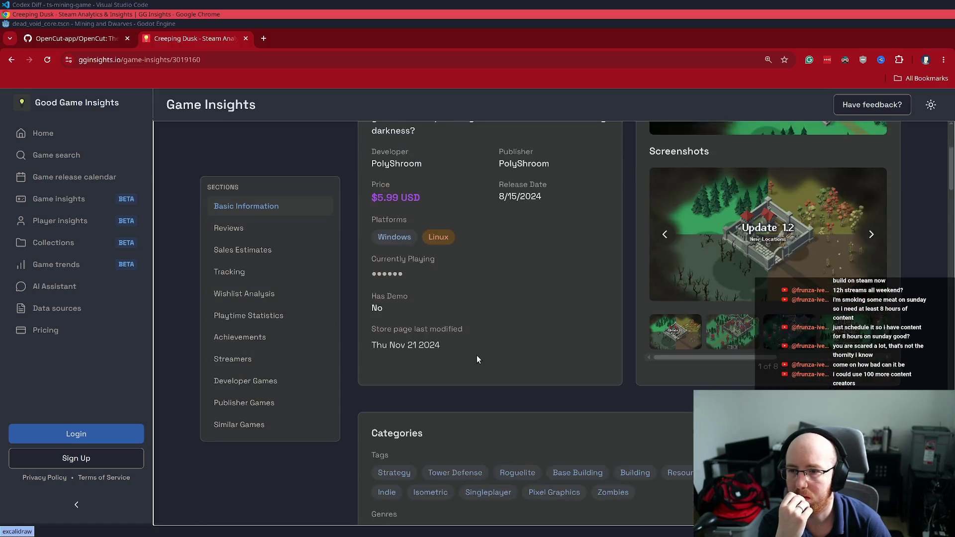
scroll(476, 356, "down", 4)
left_click(229, 229)
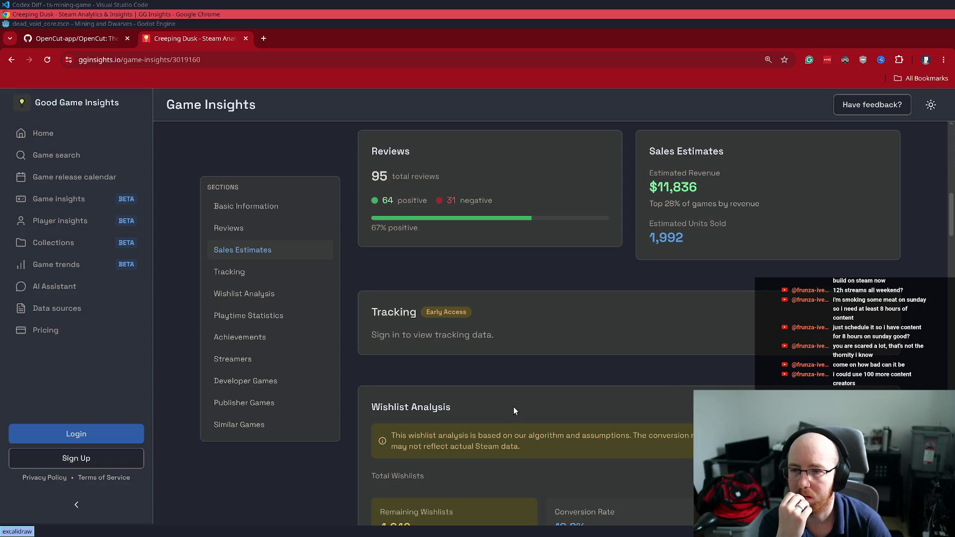
scroll(514, 405, "down", 5)
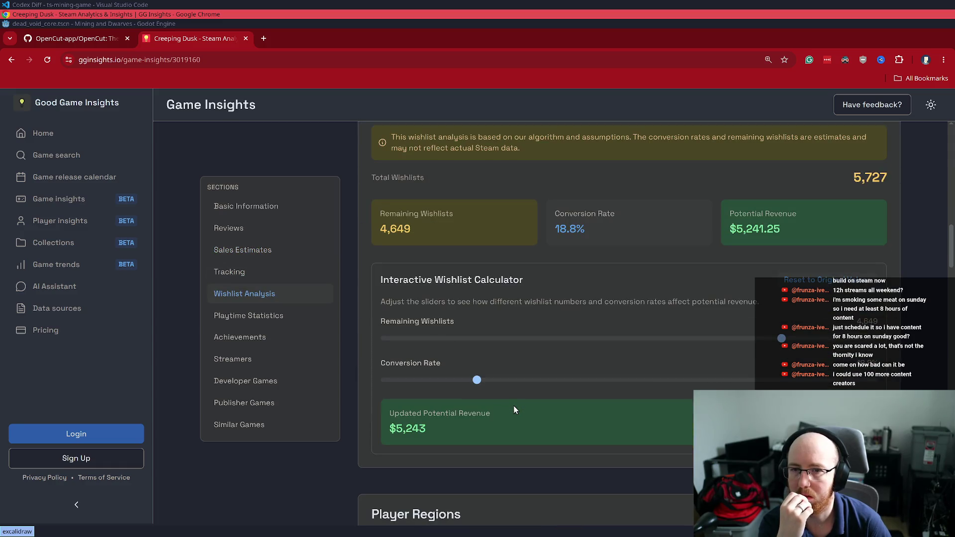
scroll(552, 379, "down", 7)
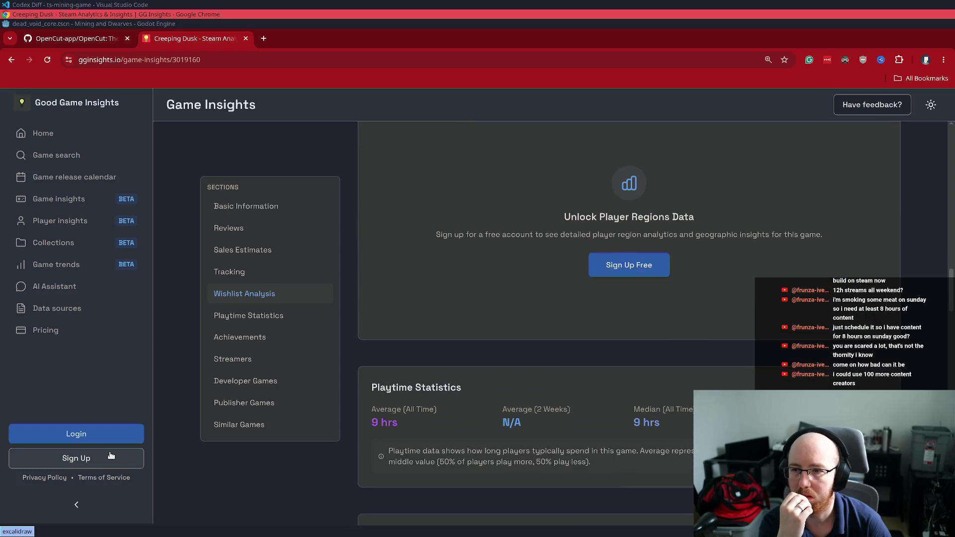
scroll(454, 433, "down", 5)
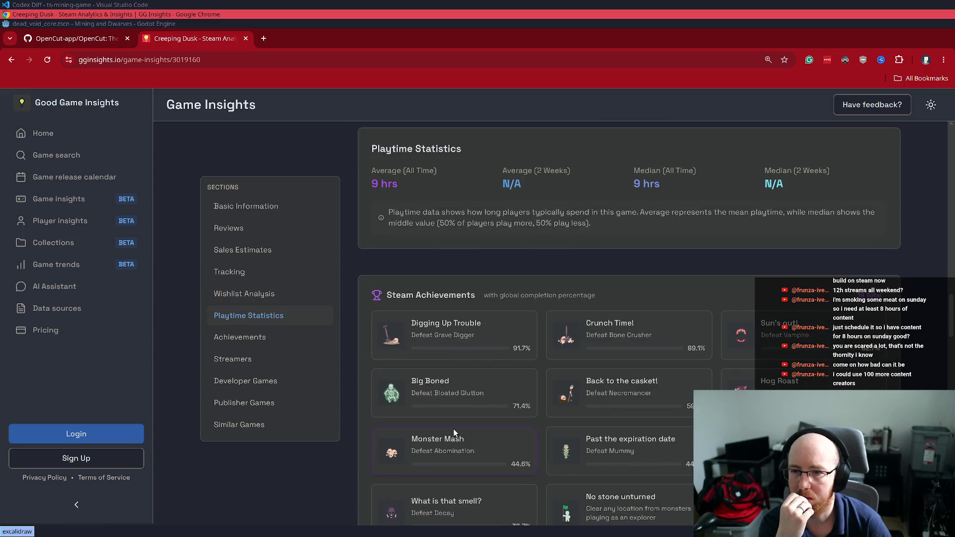
scroll(448, 431, "down", 10)
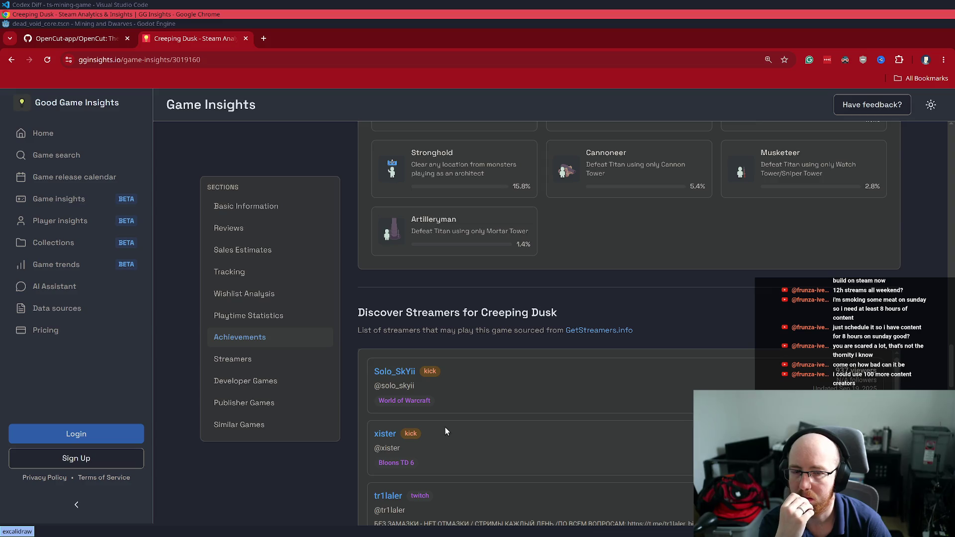
Open the GetStreamers.info link from Creeping Dusk's insights in a new tab
right_click(589, 332)
left_click(602, 337)
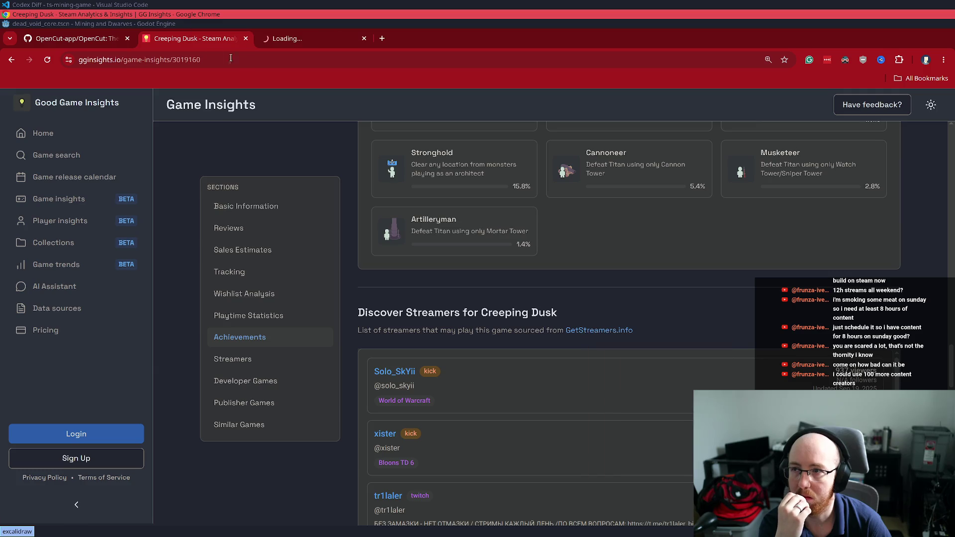
left_click(285, 38)
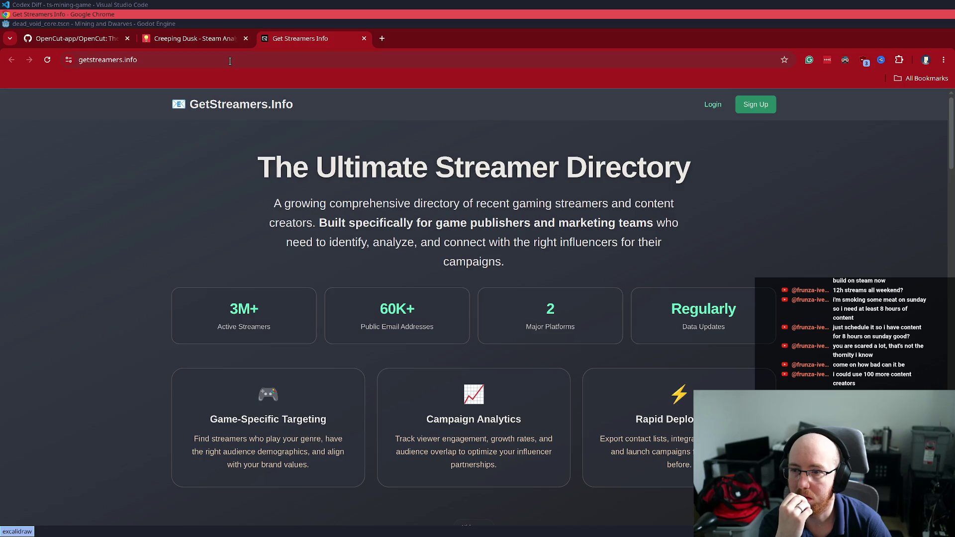
scroll(541, 347, "down", 15)
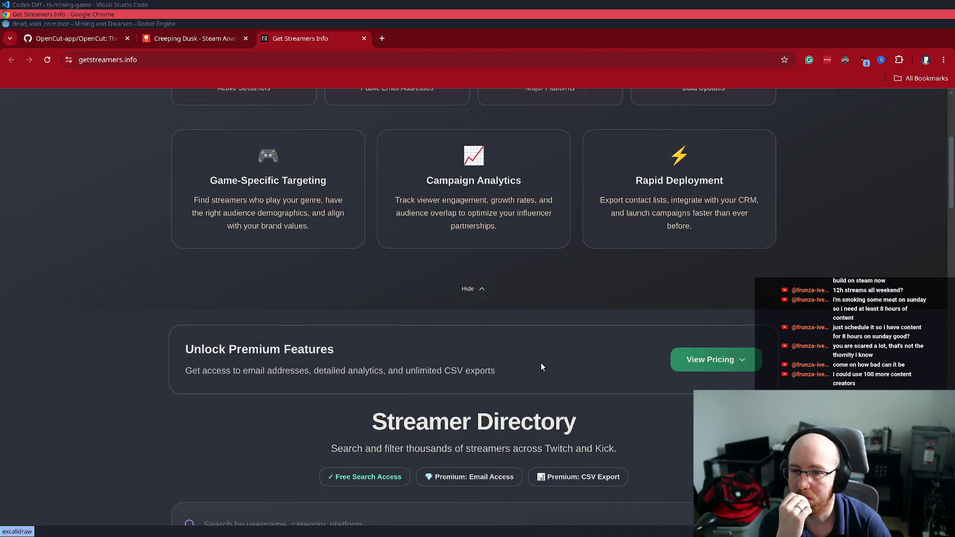
scroll(552, 363, "up", 6)
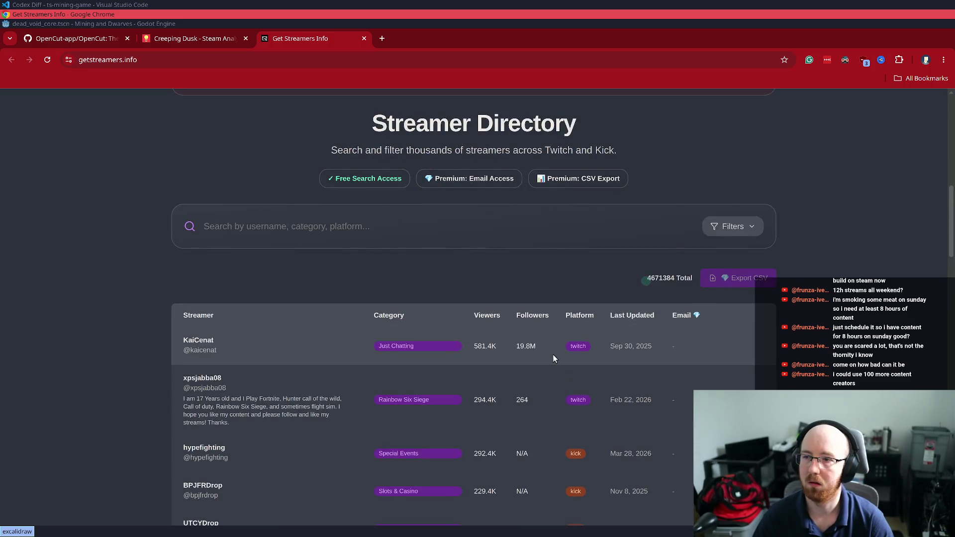
Search the streamer directory for 'A Game About Feeding A Black Hole', then return to Creeping Dusk
left_click(323, 207)
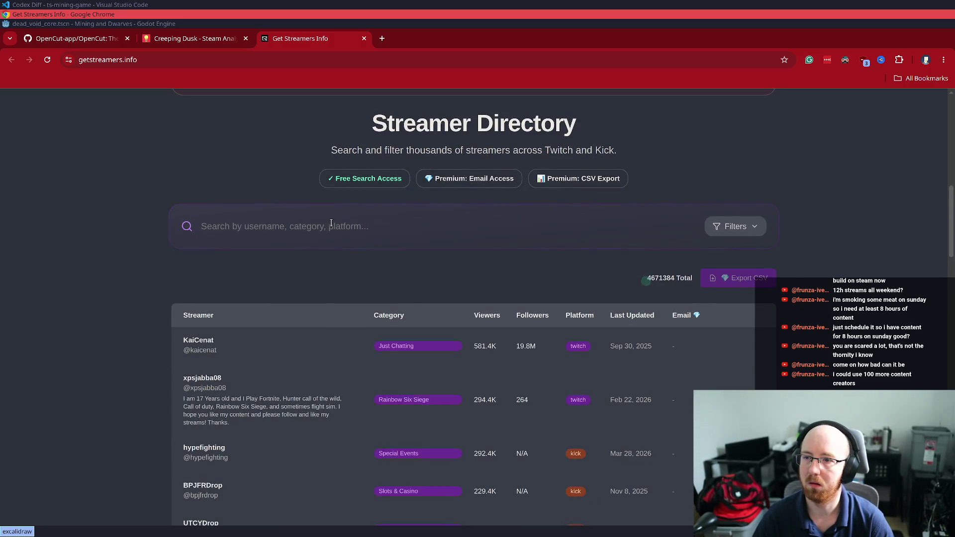
type("A Game Ab")
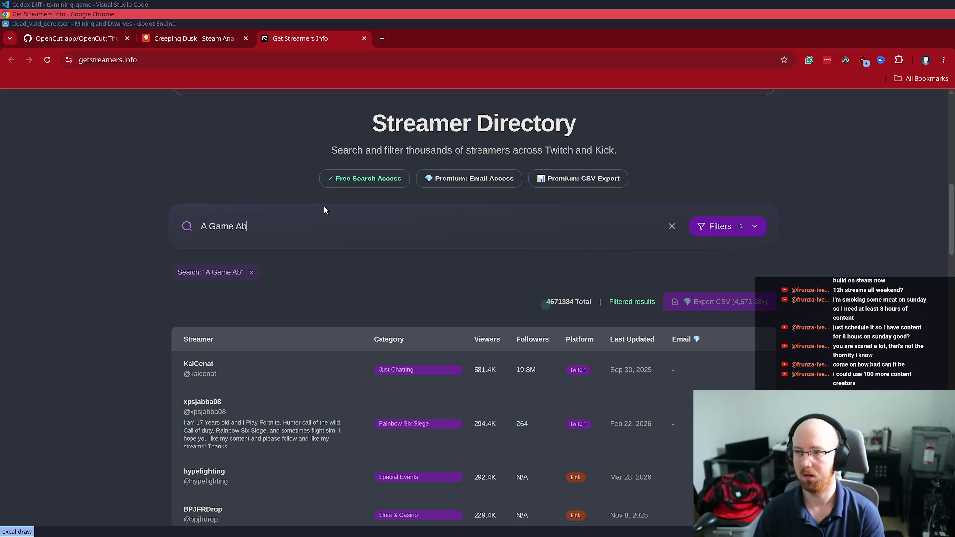
type("out Feeding A Black Hole")
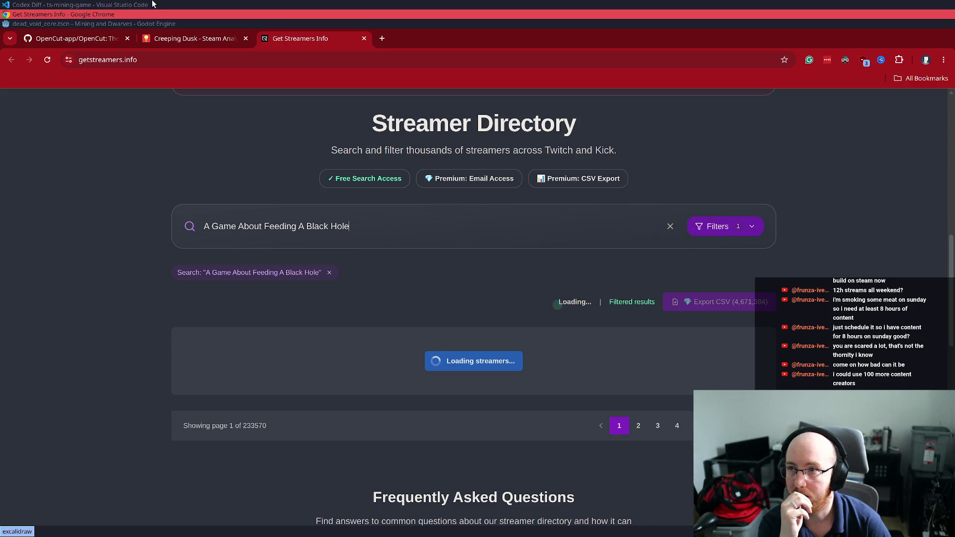
left_click(218, 38)
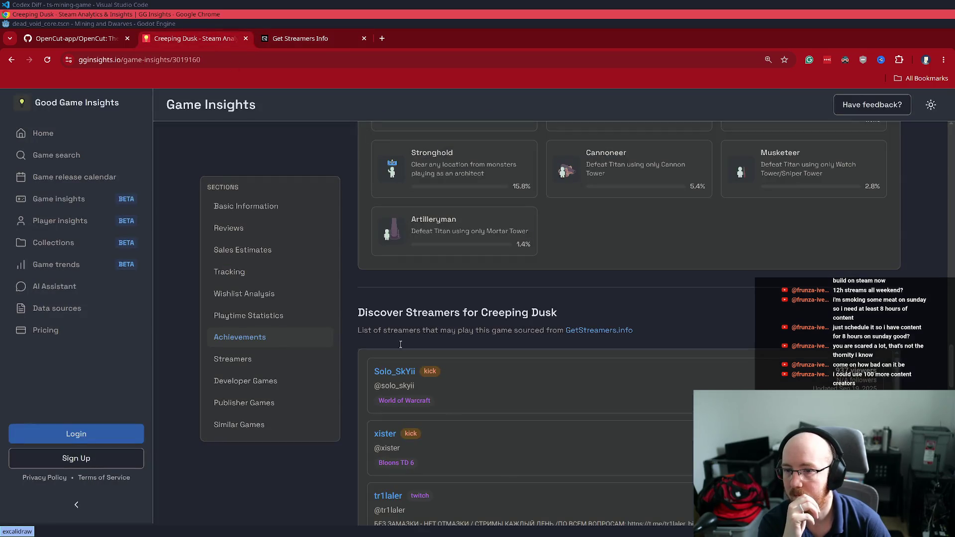
Scroll through Creeping Dusk's insights page, then go to the GG Insights Login page
scroll(383, 428, "down", 3)
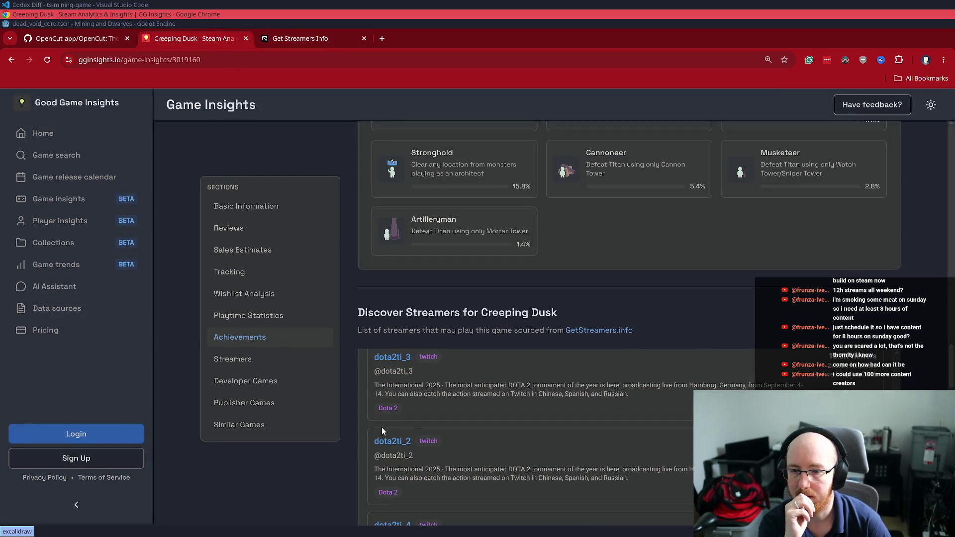
scroll(361, 427, "down", 5)
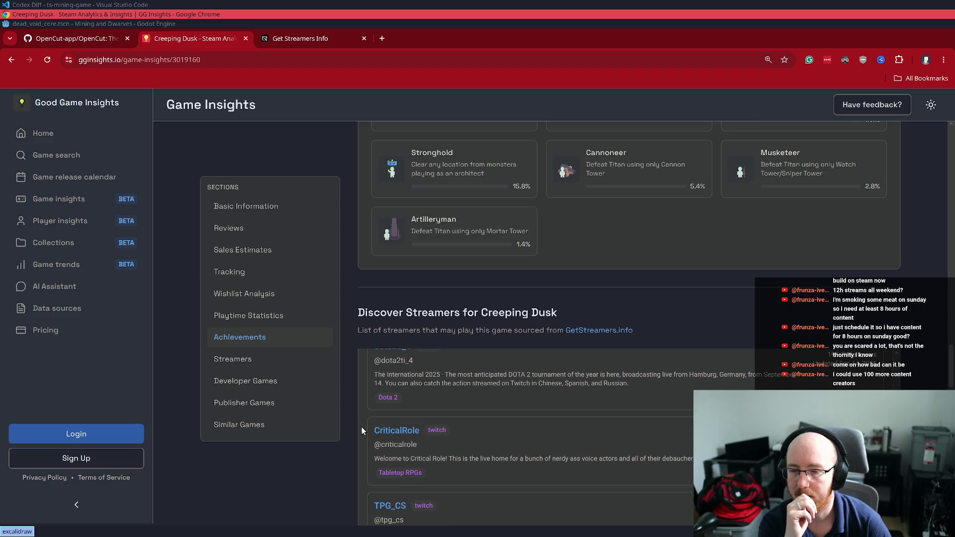
scroll(318, 441, "down", 3)
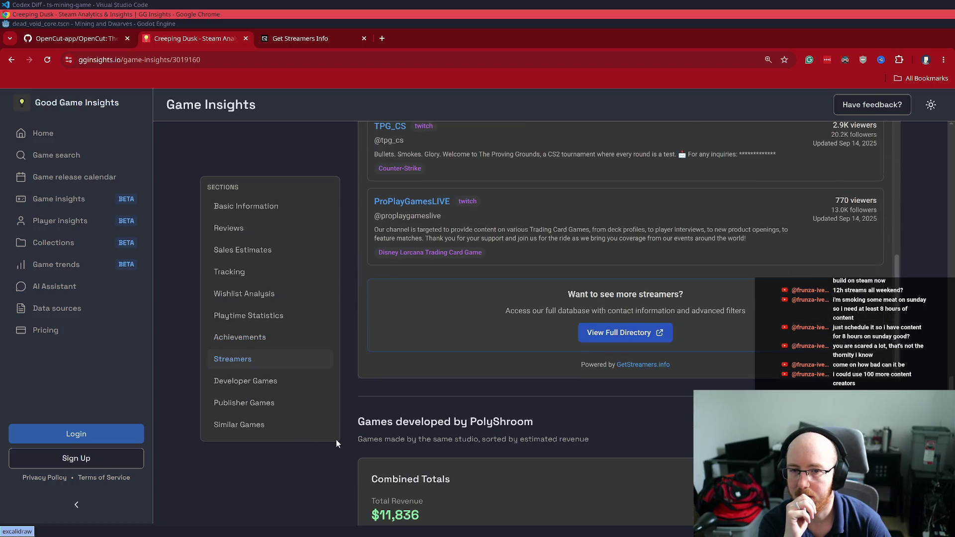
scroll(336, 439, "down", 3)
scroll(336, 440, "down", 10)
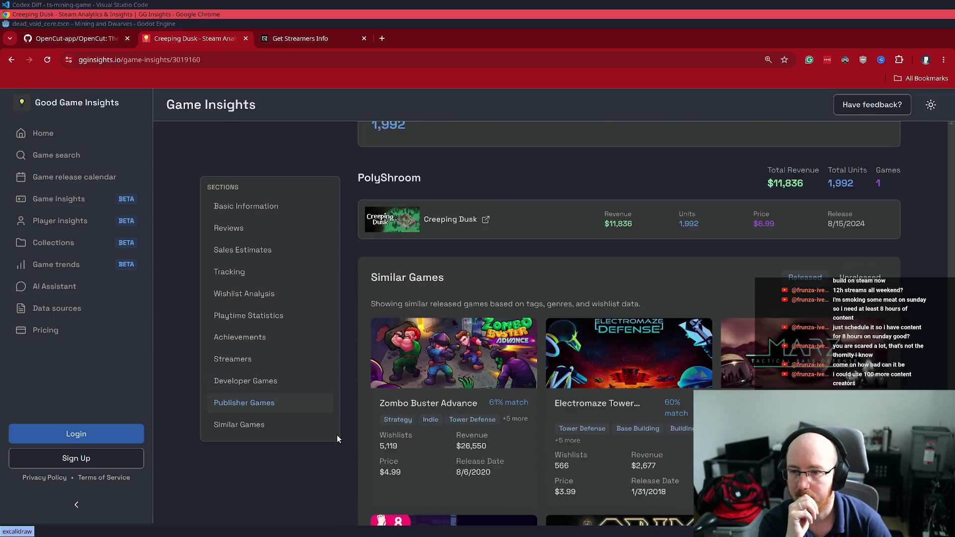
scroll(336, 434, "up", 3)
scroll(336, 435, "down", 3)
scroll(336, 435, "up", 5)
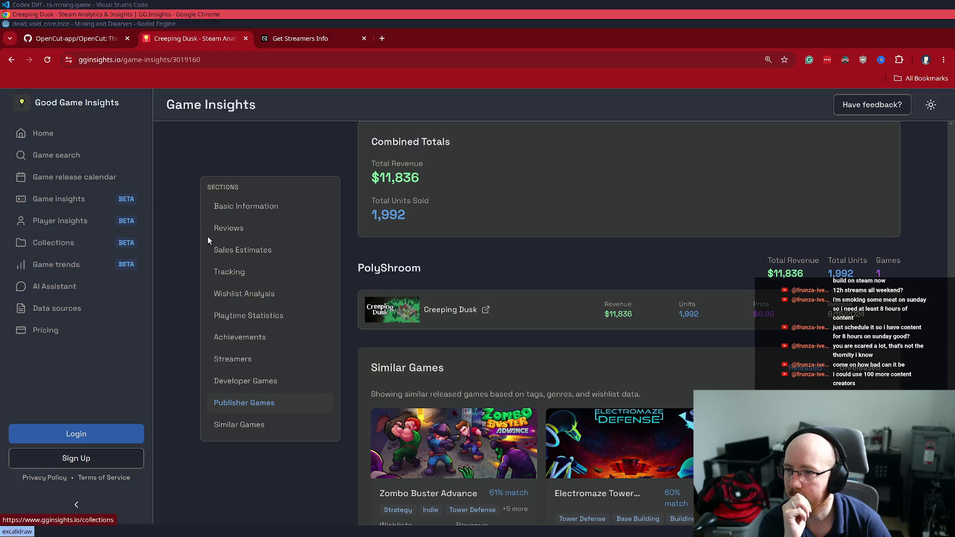
left_click(224, 228)
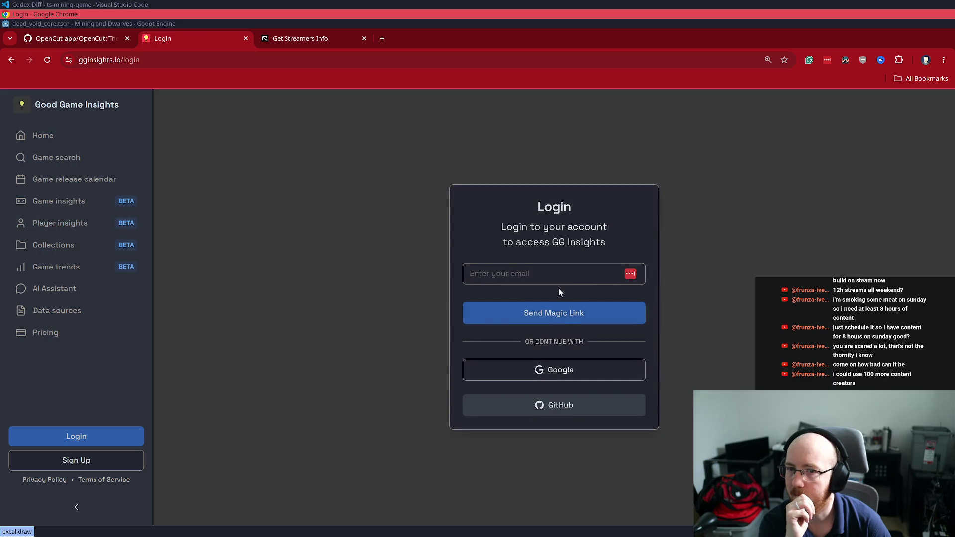
Fill in the saved account e-mail and request a magic sign-in link
left_click(561, 277)
left_click(562, 298)
key("Return")
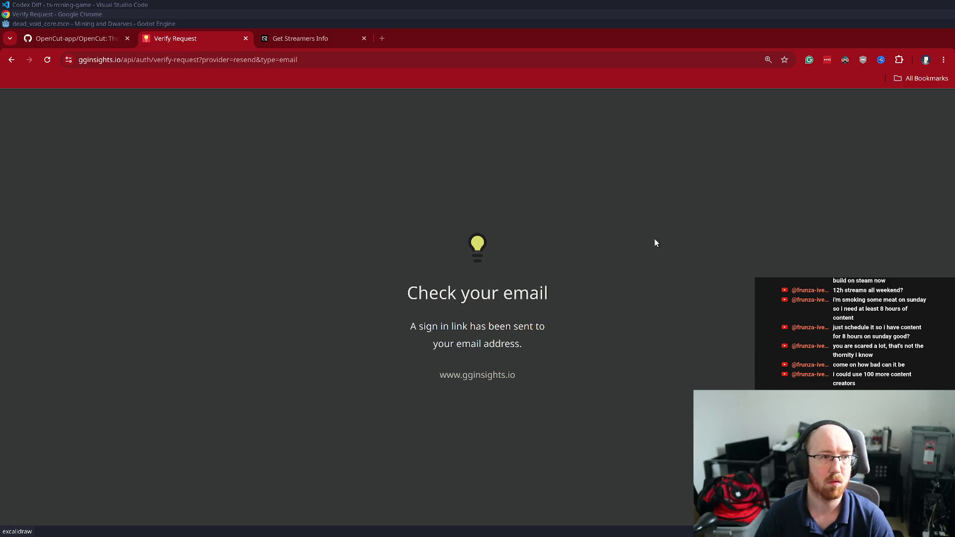
Load gginsights.io in a new tab to reach Home signed in with 200/200 credits
key("ctrl+t")
type("gginsights.io")
key("Return")
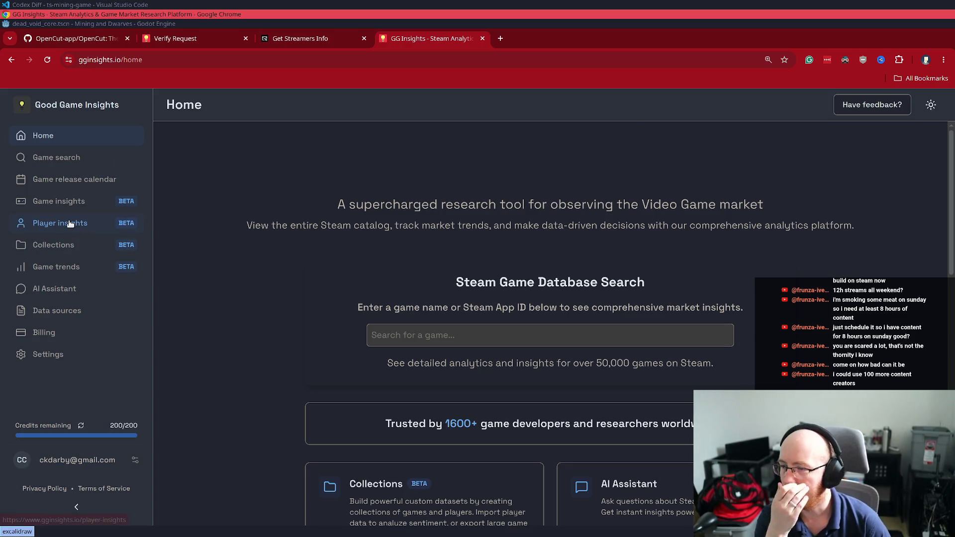
Browse Game Insights, Player Insights, Collections and Game Trends, ending on the AI Assistant chat
left_click(70, 204)
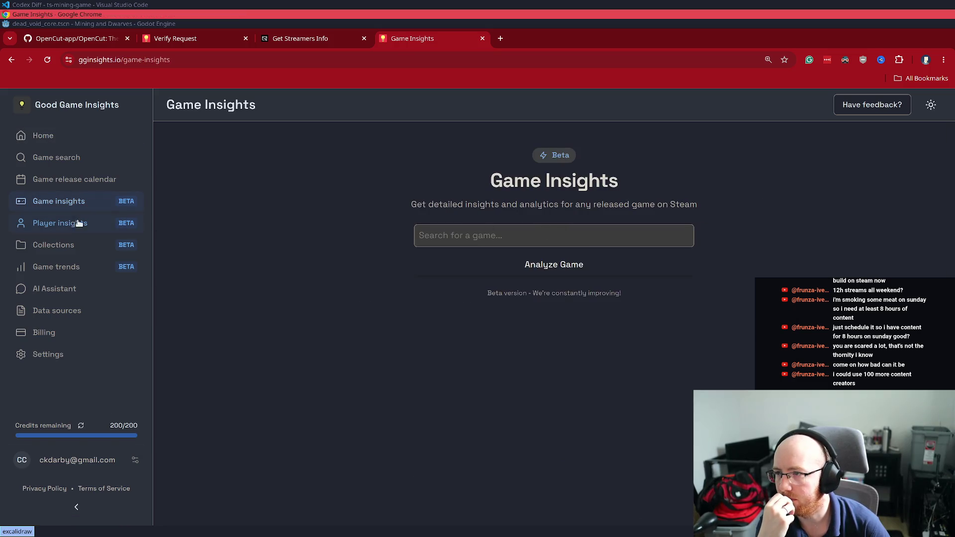
left_click(70, 226)
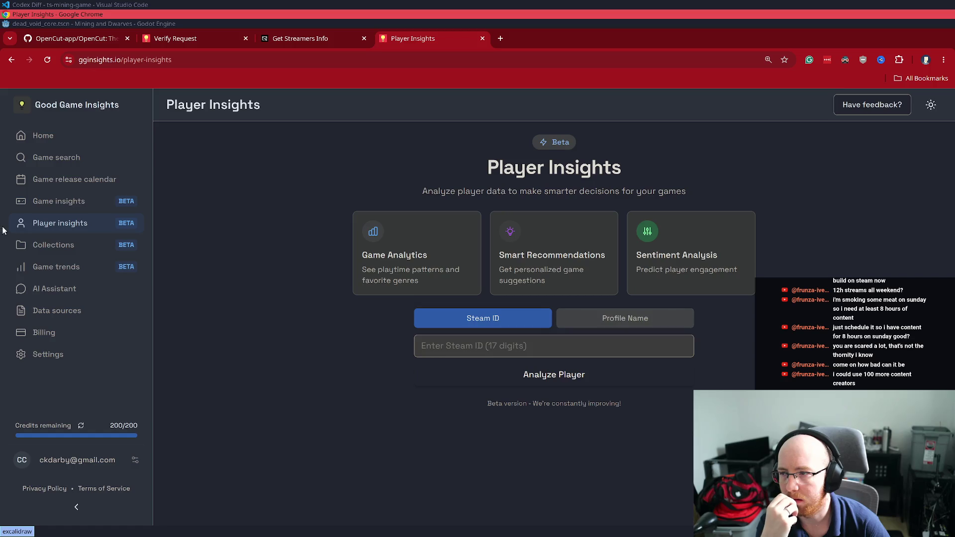
left_click(80, 244)
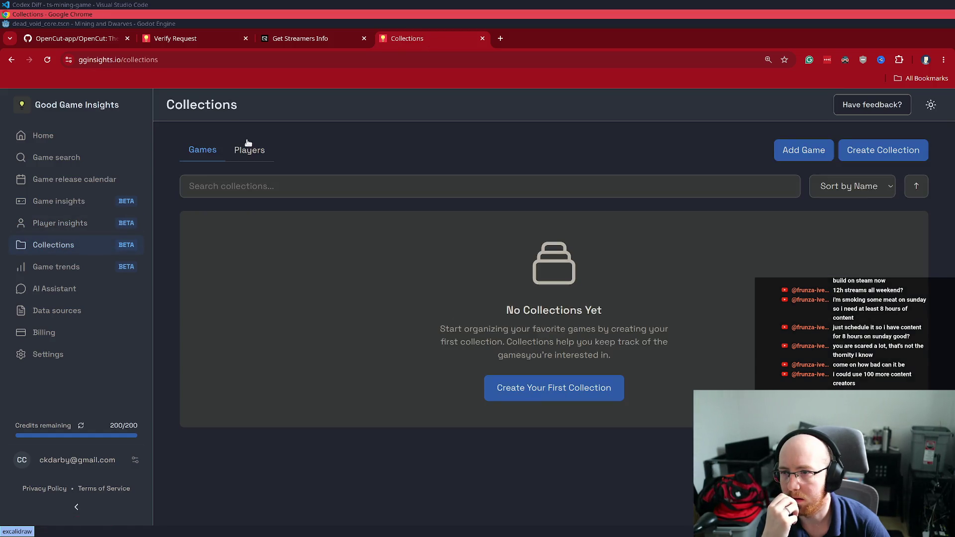
left_click(52, 268)
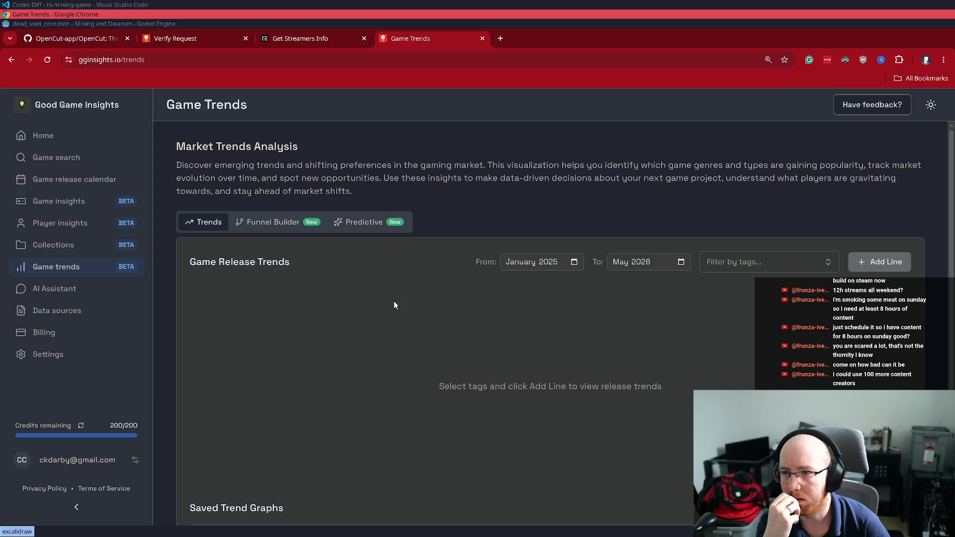
scroll(539, 232, "down", 2)
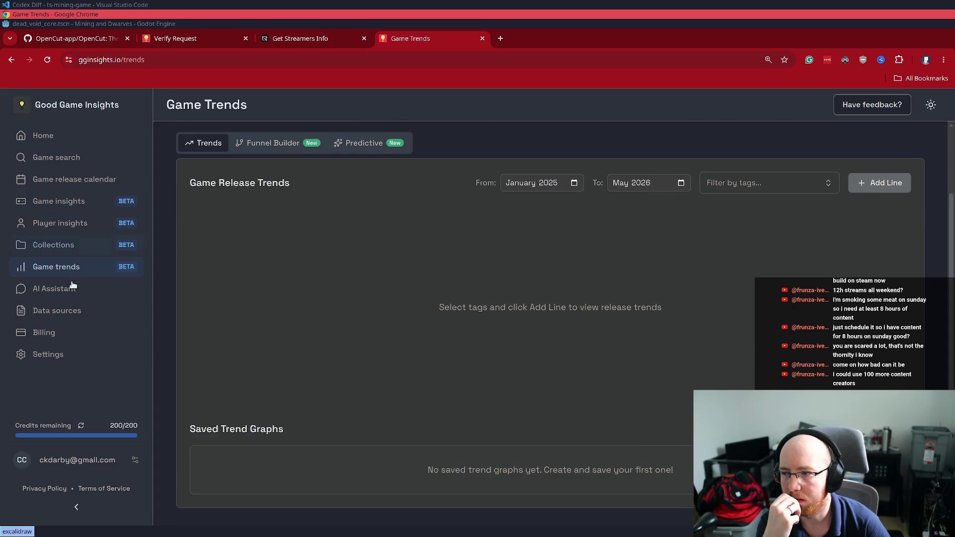
left_click(50, 286)
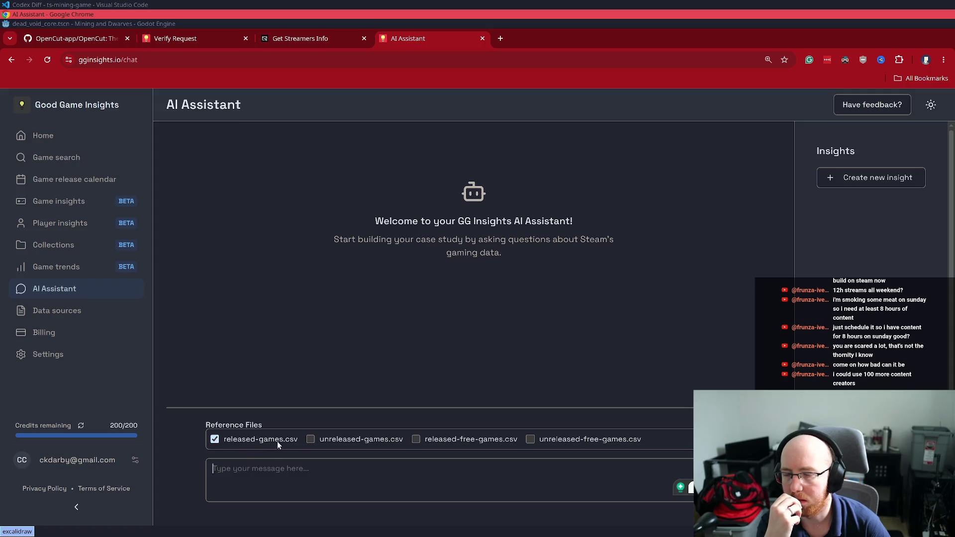
Ask the AI Assistant 'Are incrementals dead?', then switch to the GetStreamers.info tab
type("Are incremental")
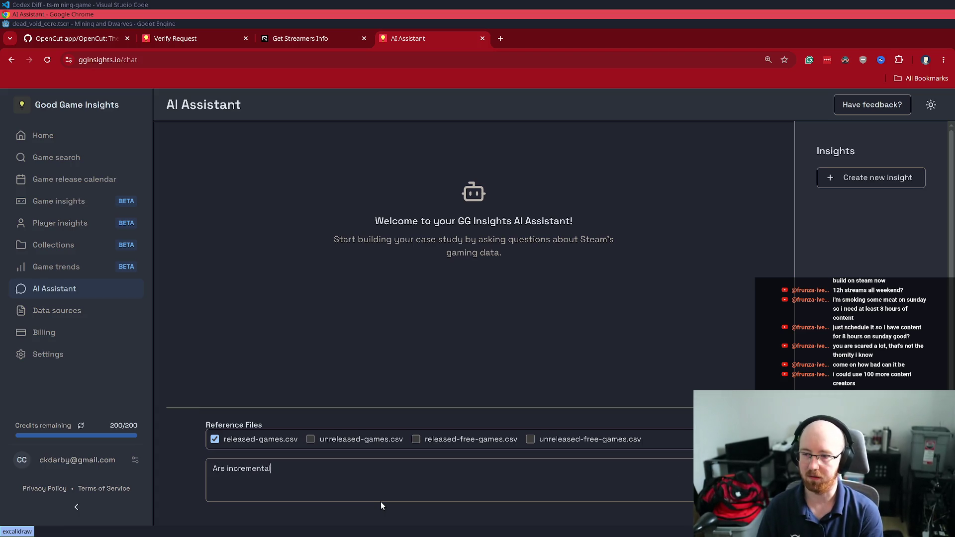
type("s dead?")
key("Return")
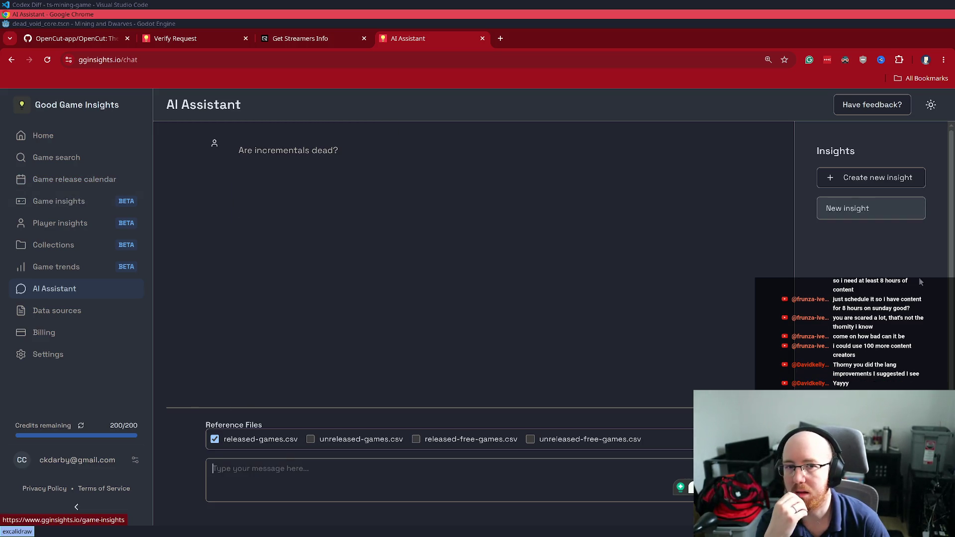
left_click(273, 39)
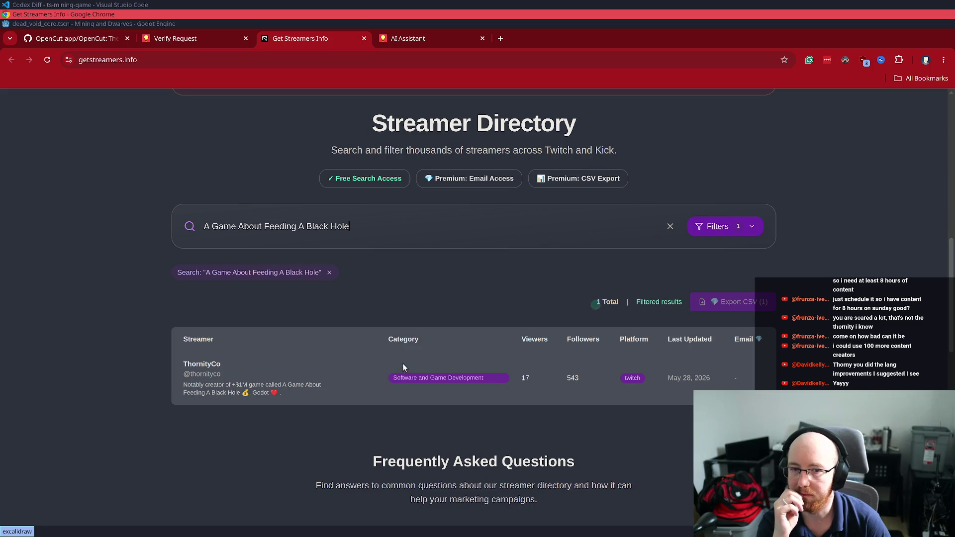
Read the contact-export FAQ, then sign up for GetStreamers.info with the first Google account
scroll(402, 363, "down", 8)
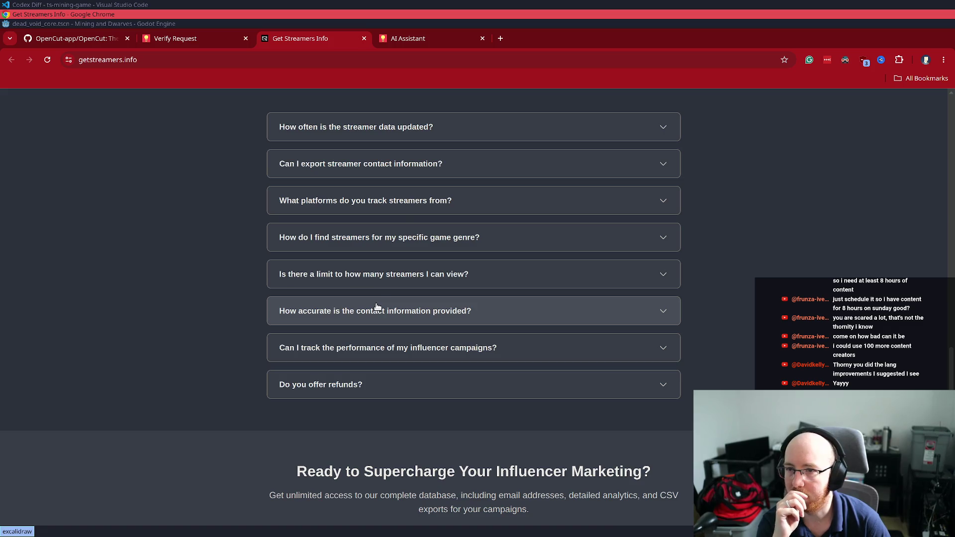
left_click(443, 174)
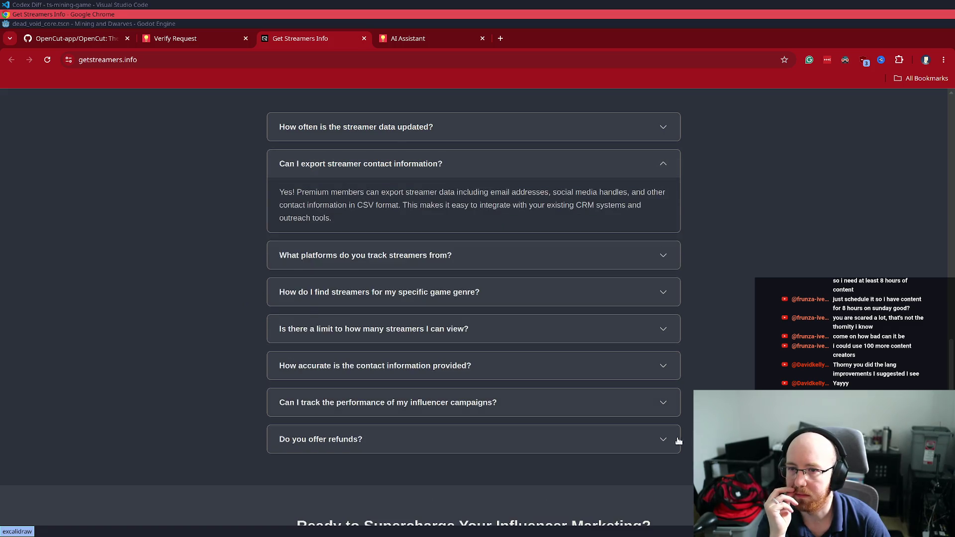
scroll(662, 438, "up", 20)
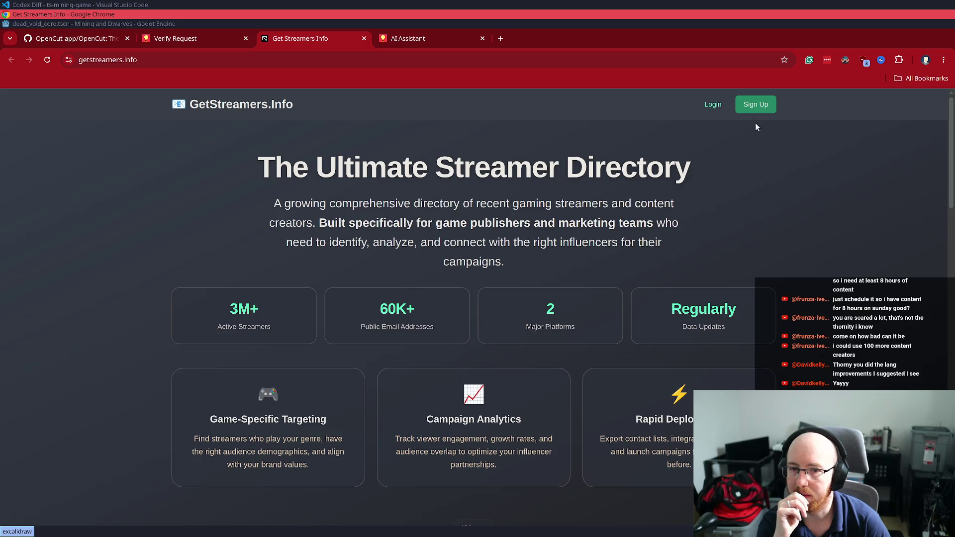
left_click(716, 105)
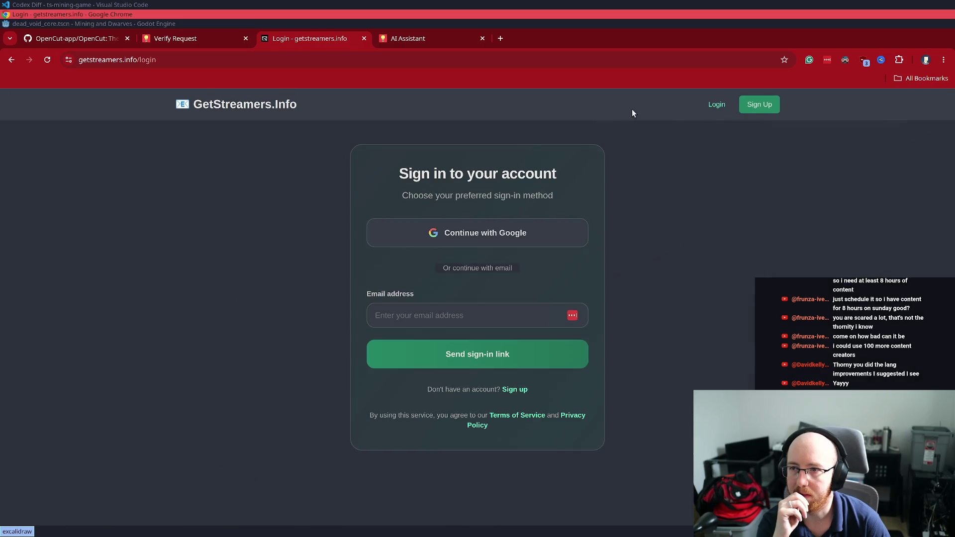
left_click(767, 112)
left_click(499, 241)
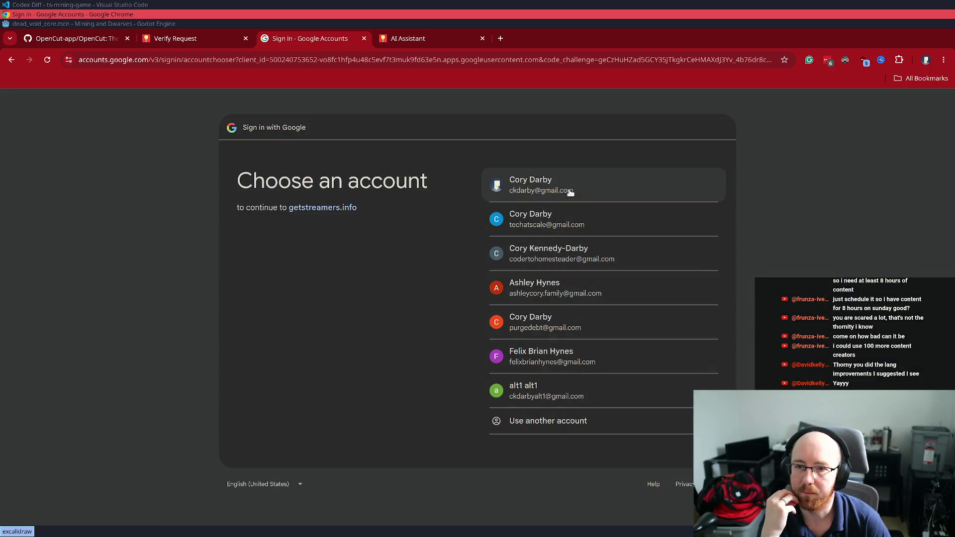
left_click(572, 186)
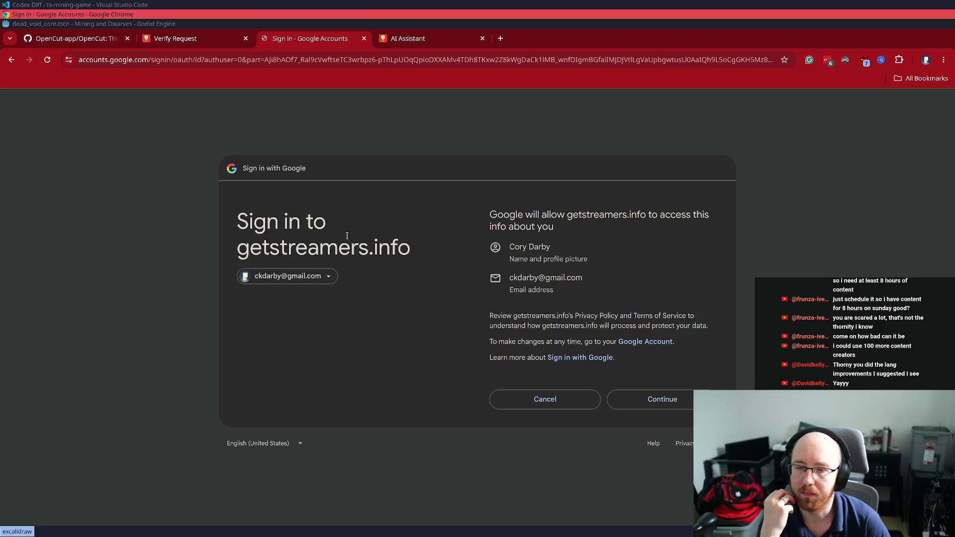
left_click(701, 401)
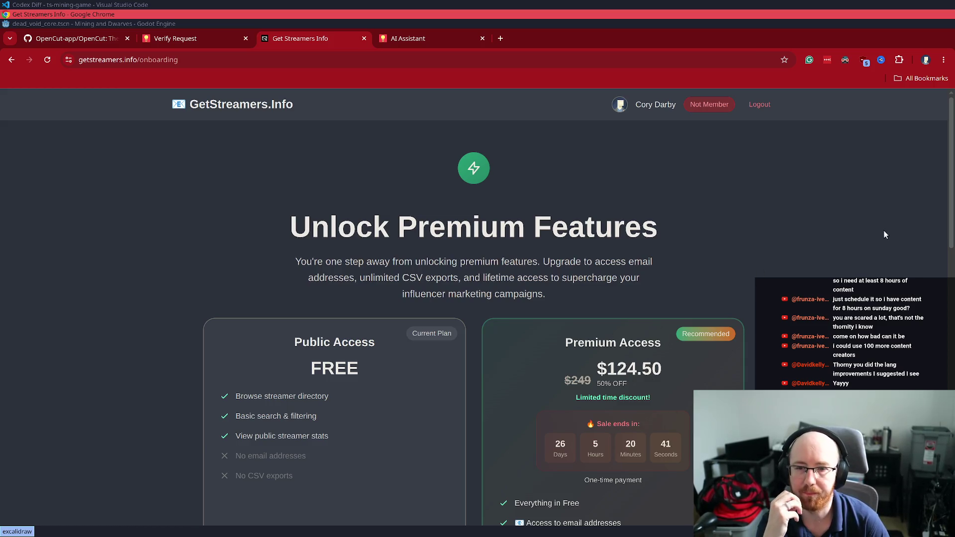
Scroll through the GetStreamers.info pricing, then close the tab to return to the assistant's answer
scroll(892, 265, "down", 3)
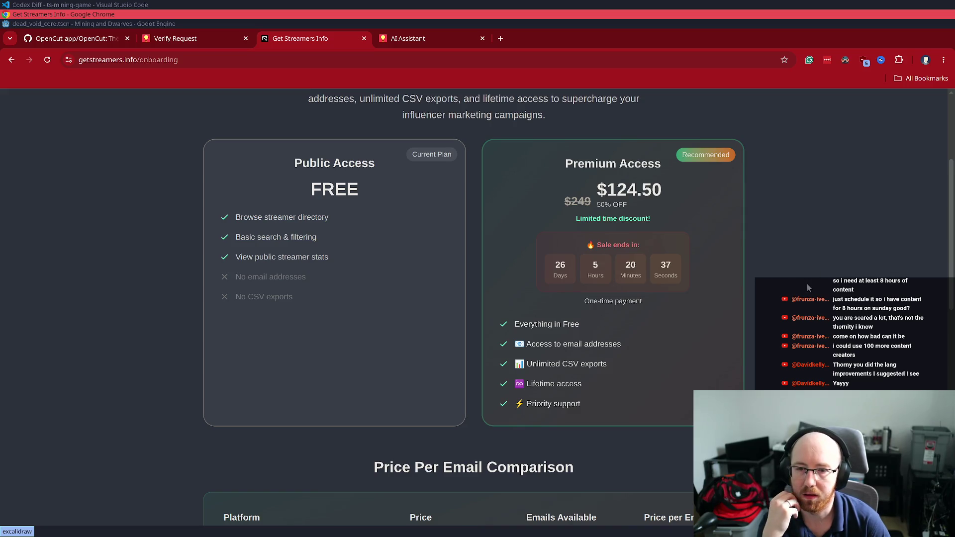
scroll(808, 287, "down", 5)
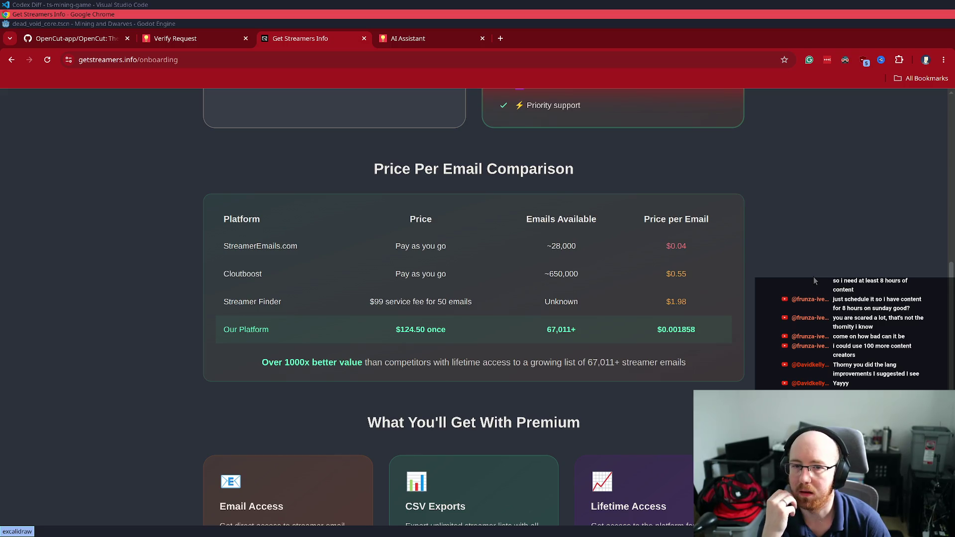
scroll(814, 278, "down", 5)
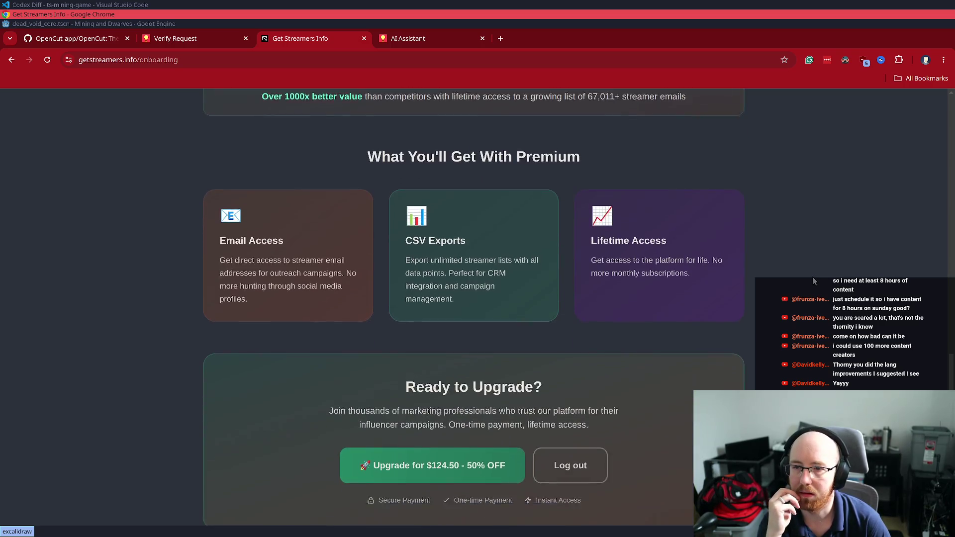
left_click(249, 61)
key("ctrl+w")
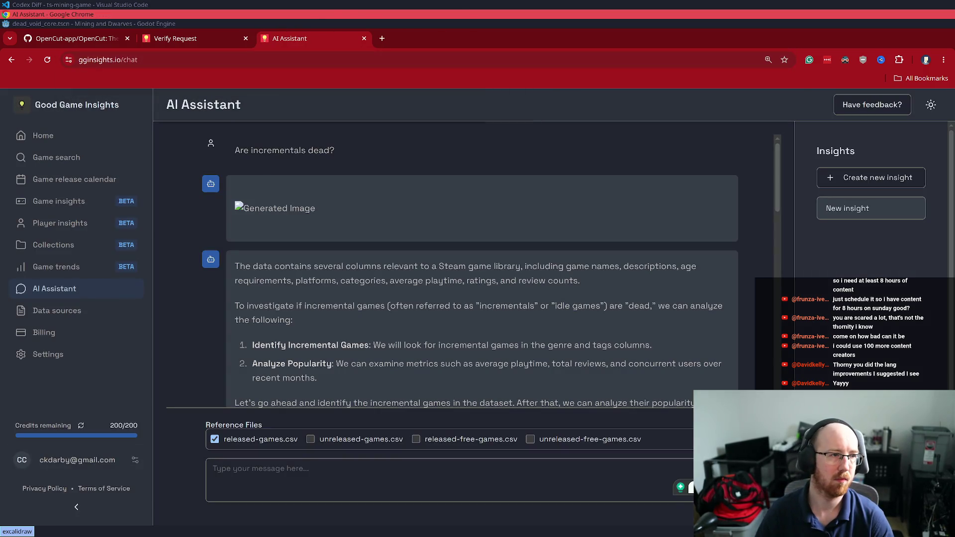
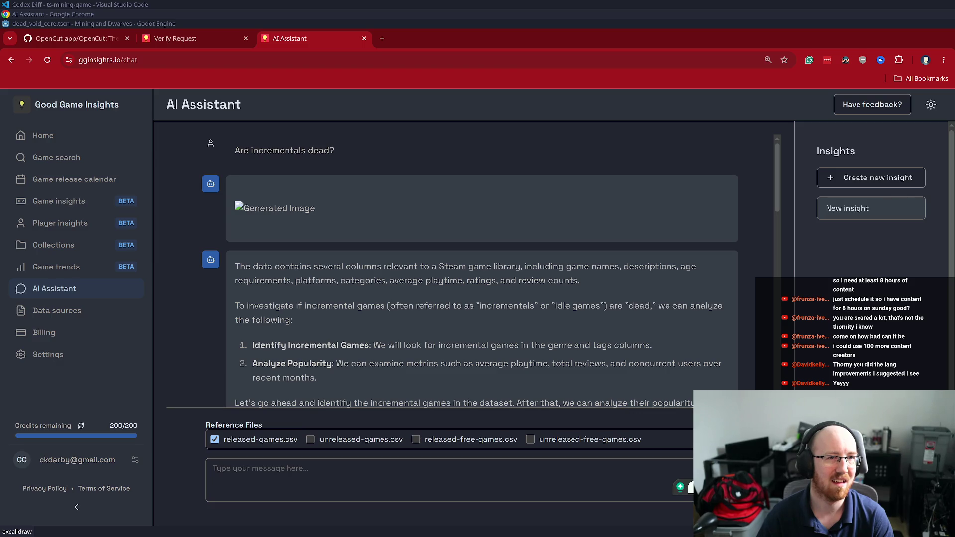
Read the rest of the assistant's answer on incremental games, then go to Game Insights
left_click(164, 300)
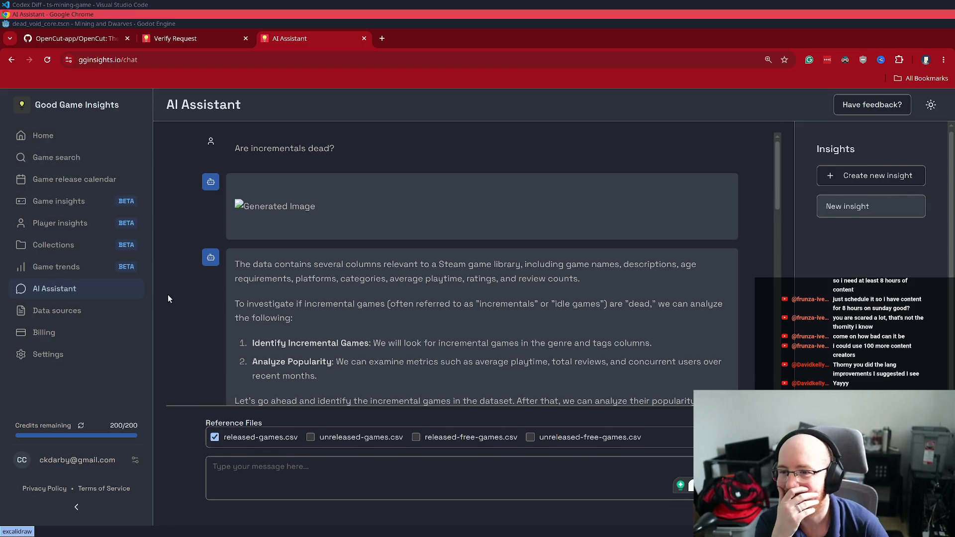
scroll(419, 303, "down", 5)
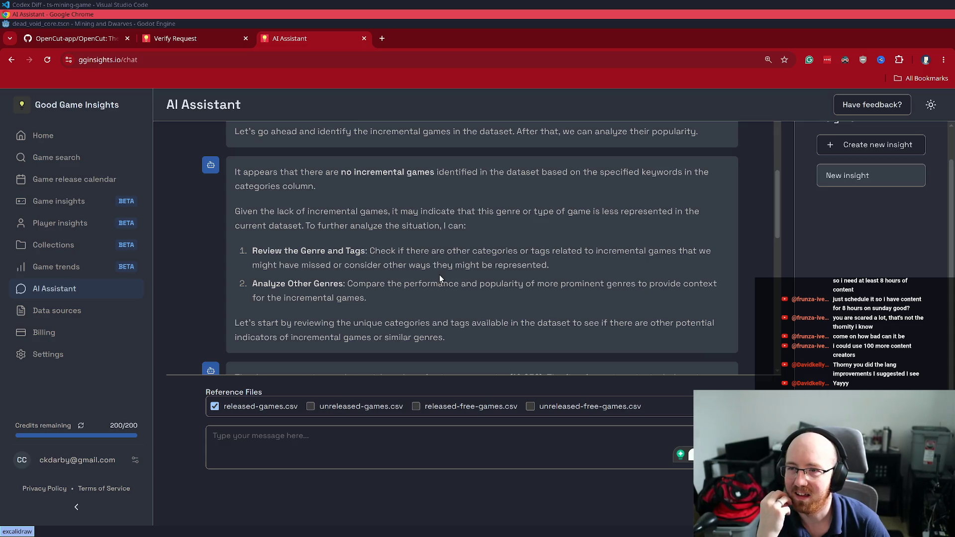
scroll(439, 275, "down", 6)
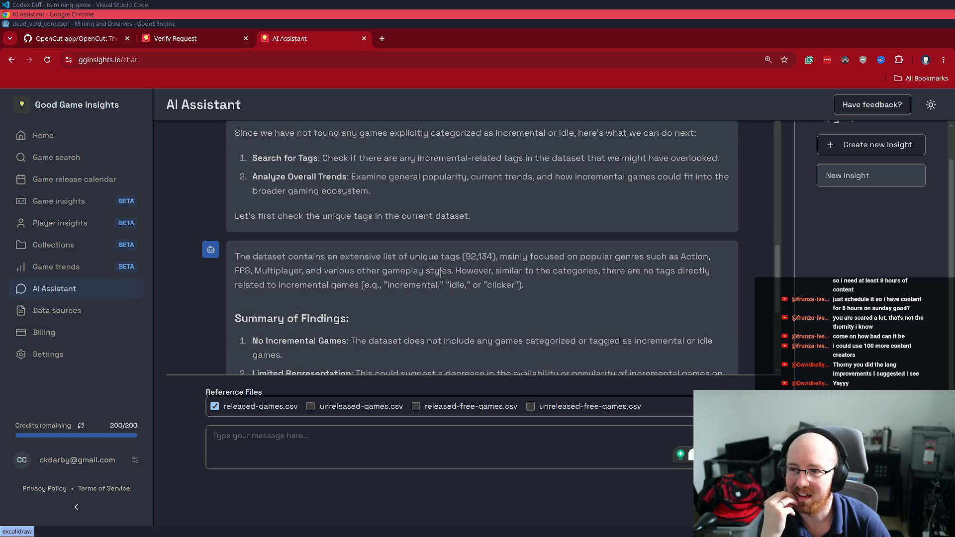
scroll(440, 273, "down", 4)
scroll(440, 273, "down", 1)
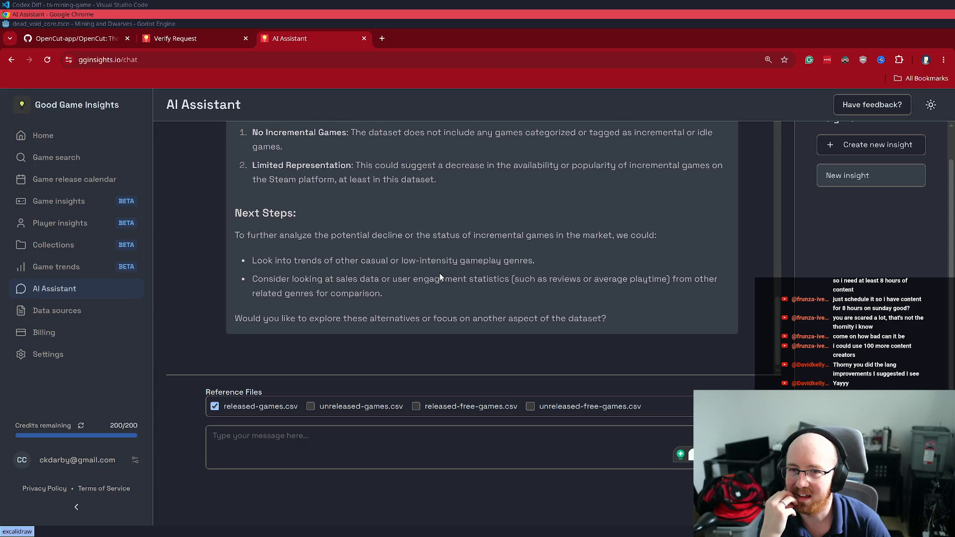
left_click(57, 205)
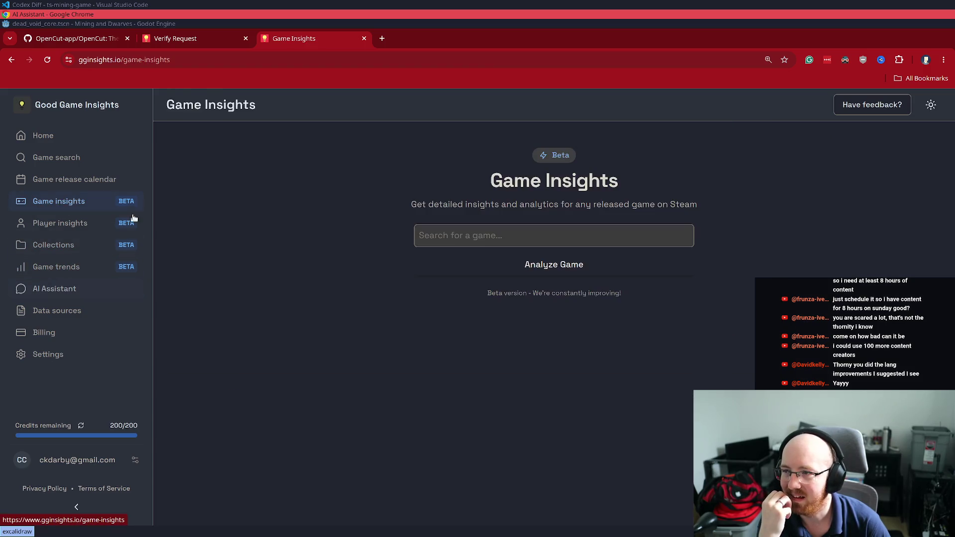
type("A Game About Feeding")
left_click(458, 285)
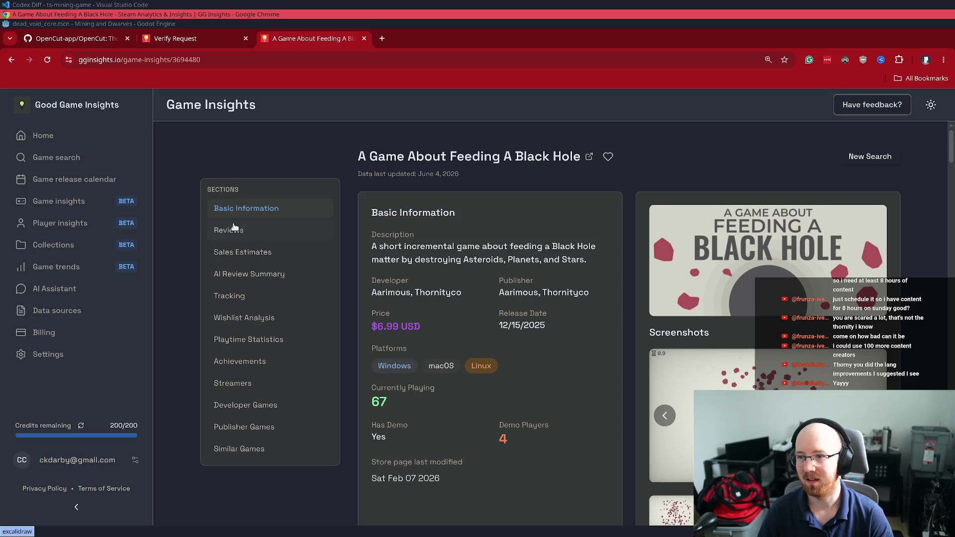
left_click(234, 228)
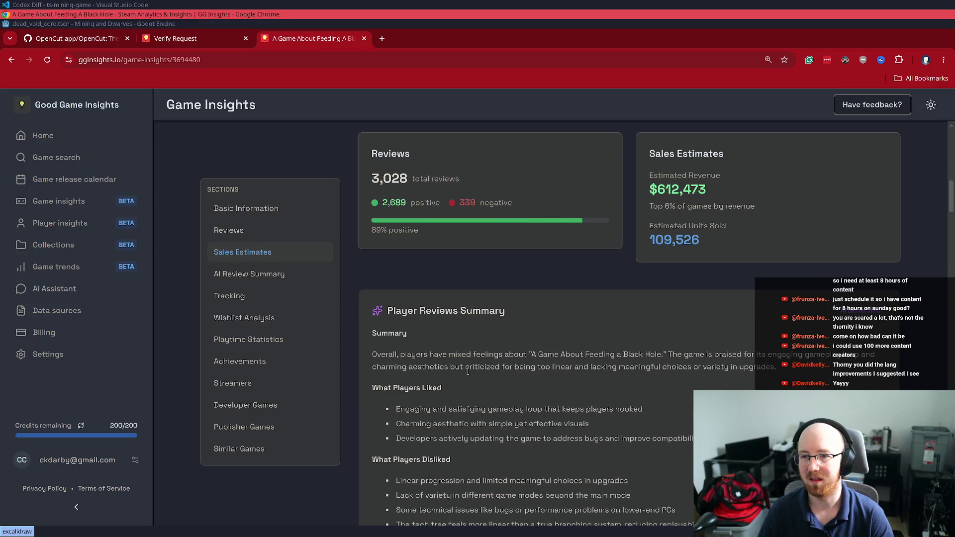
scroll(468, 370, "down", 3)
mouse_move(396, 191)
left_mouse_down()
mouse_move(422, 191)
mouse_move(526, 236)
left_mouse_up()
left_click(526, 236)
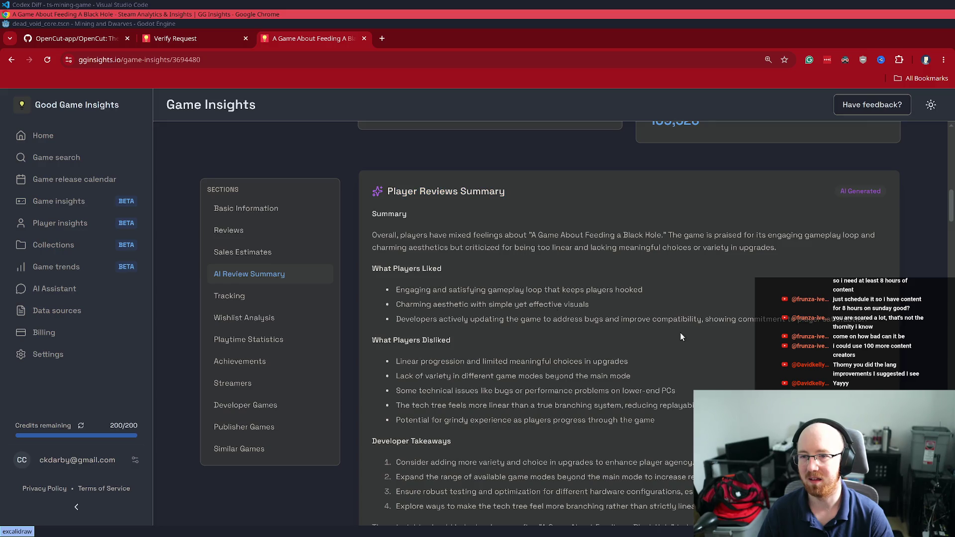
scroll(692, 324, "down", 3)
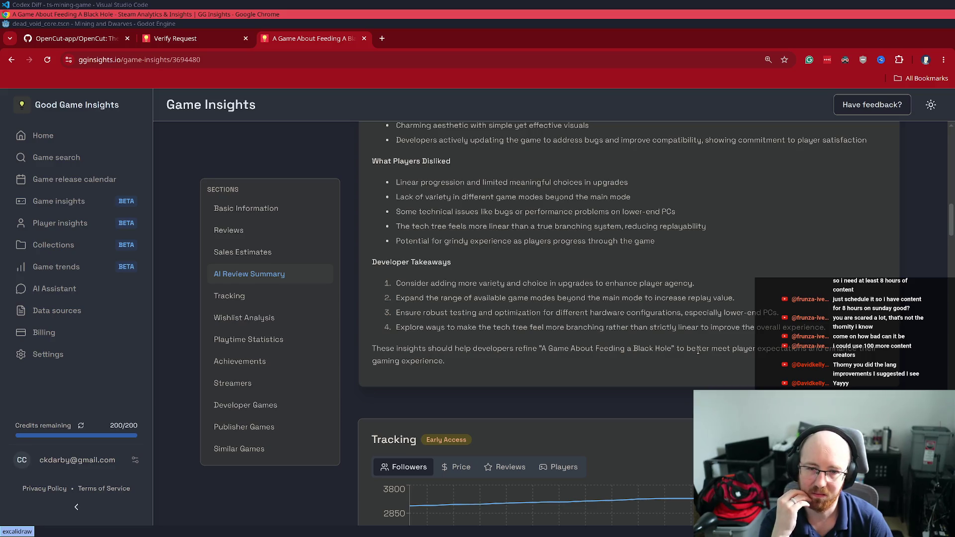
scroll(437, 297, "up", 15)
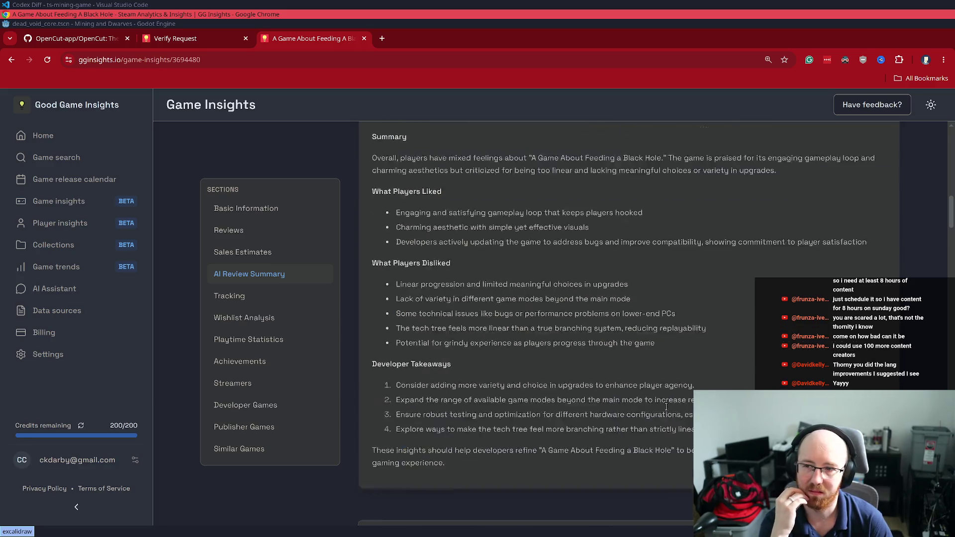
key("alt+Left")
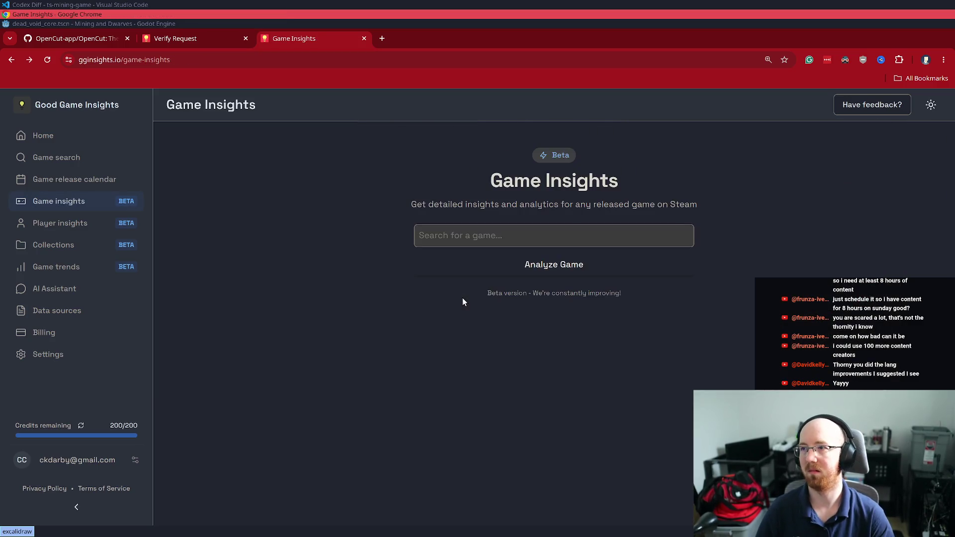
left_click(502, 242)
type("Click & Conquer")
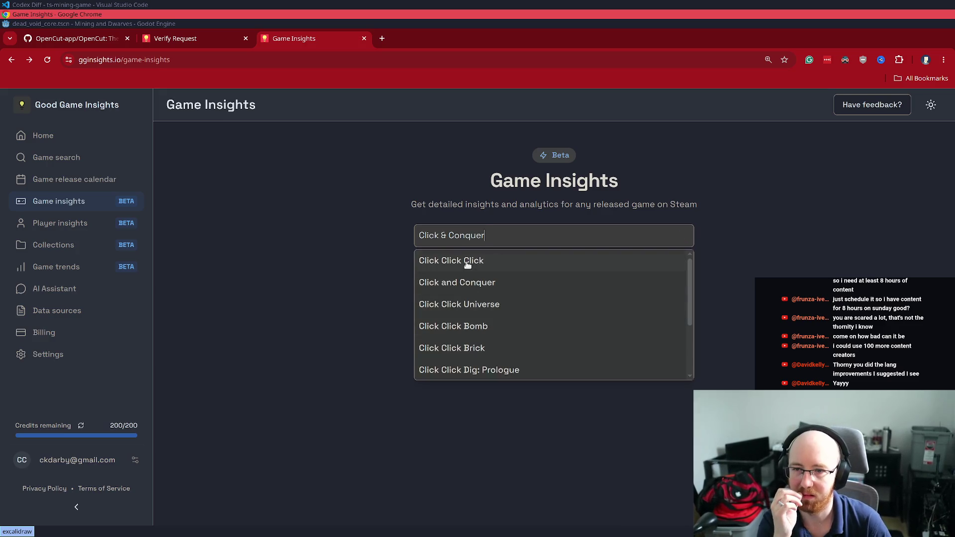
left_click(475, 283)
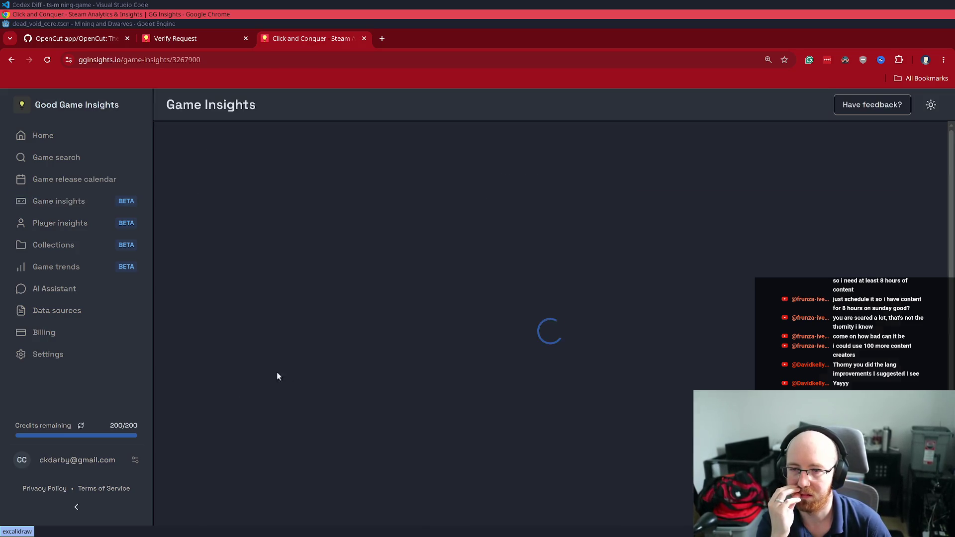
scroll(542, 377, "down", 8)
scroll(542, 379, "down", 3)
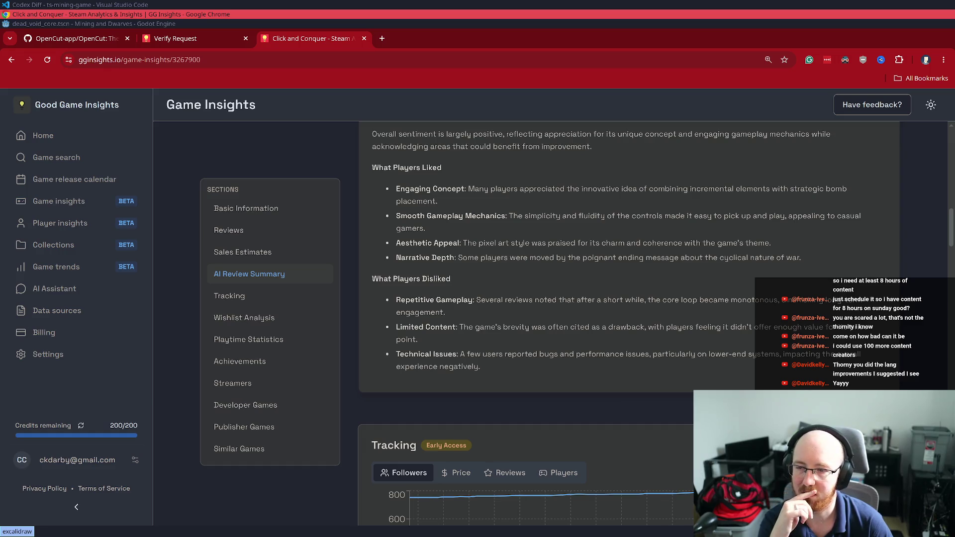
scroll(684, 418, "up", 15)
left_click(10, 59)
left_click(467, 232)
type("Thronefal")
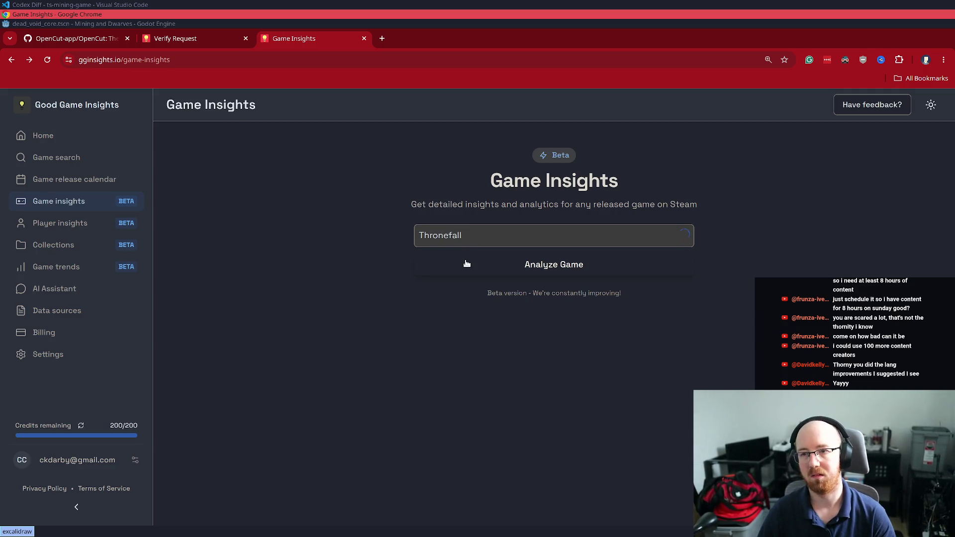
type("l")
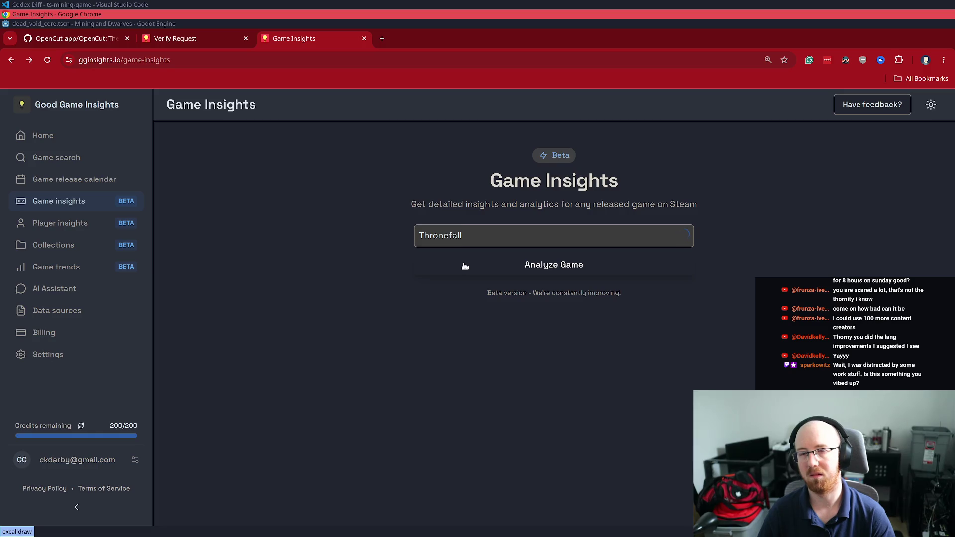
Copy the Thronefall entry and run a quick web search for it in a new tab
key("ctrl+a")
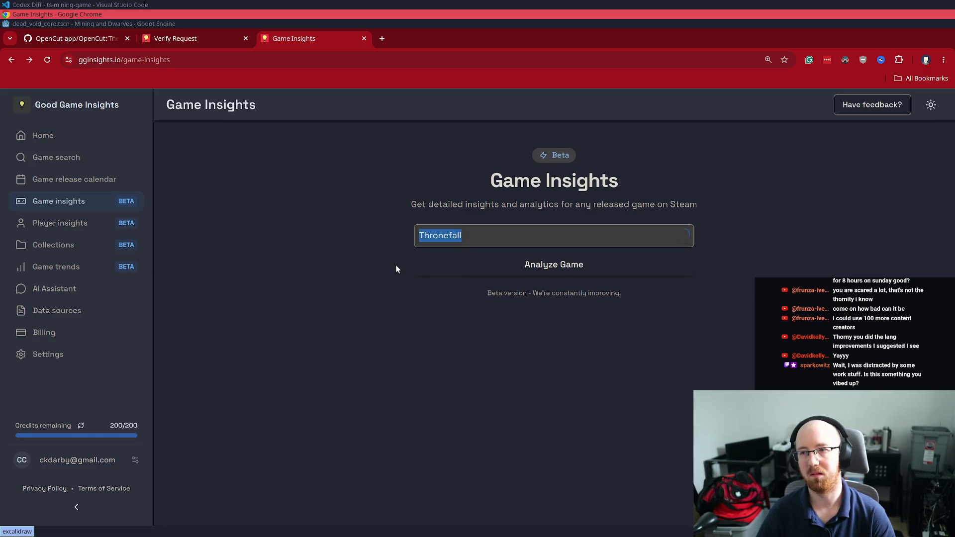
key("ctrl+c")
key("ctrl+t")
key("ctrl+v")
key("Return")
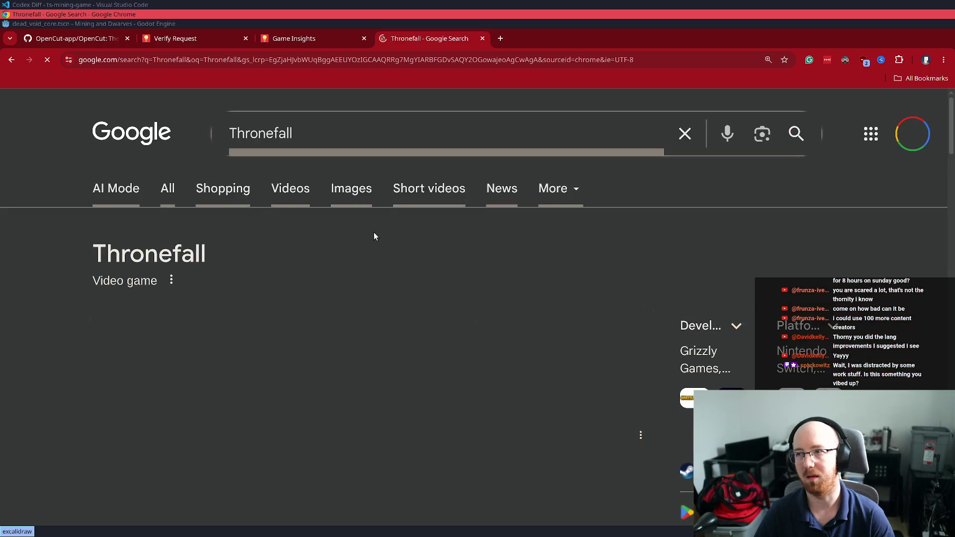
key("ctrl+w")
Try opening the Thronefall insights page directly, then re-enter Thronefall in the search field
key("BackSpace")
key("ctrl+v")
key("Return")
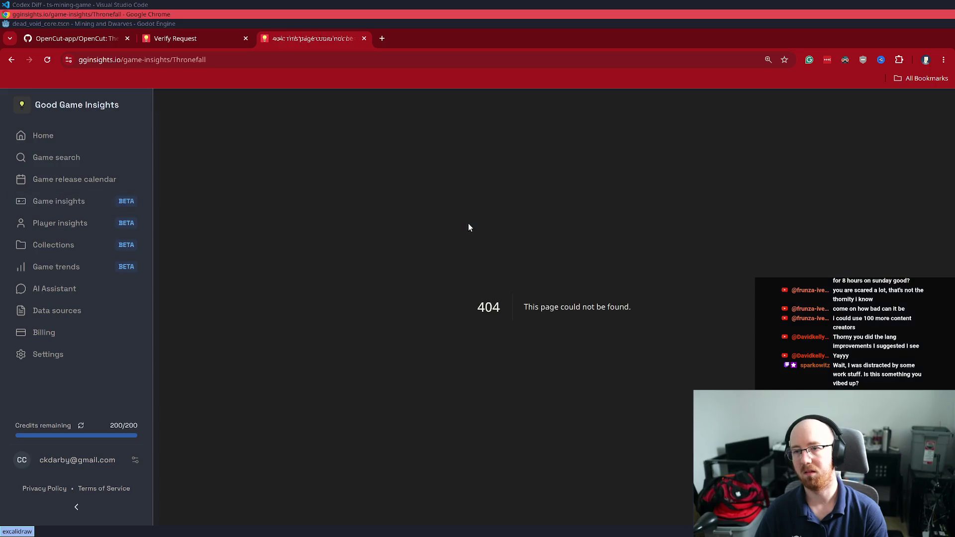
key("alt+Left")
left_click(492, 239)
key("ctrl+v")
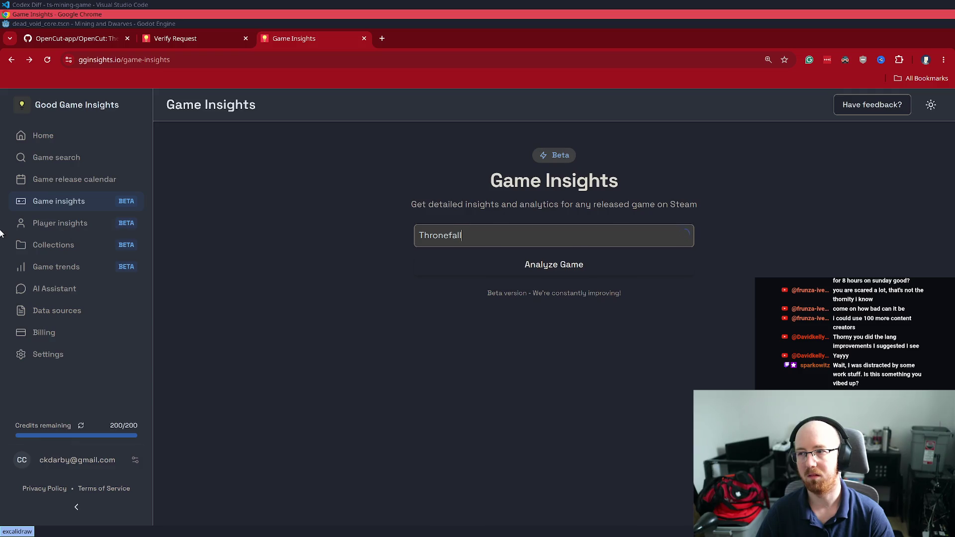
Visit the Home page, come back, and type Thronefall into the game search field
left_click(46, 135)
key("alt+Left")
left_click(453, 233)
type("Thronefall")
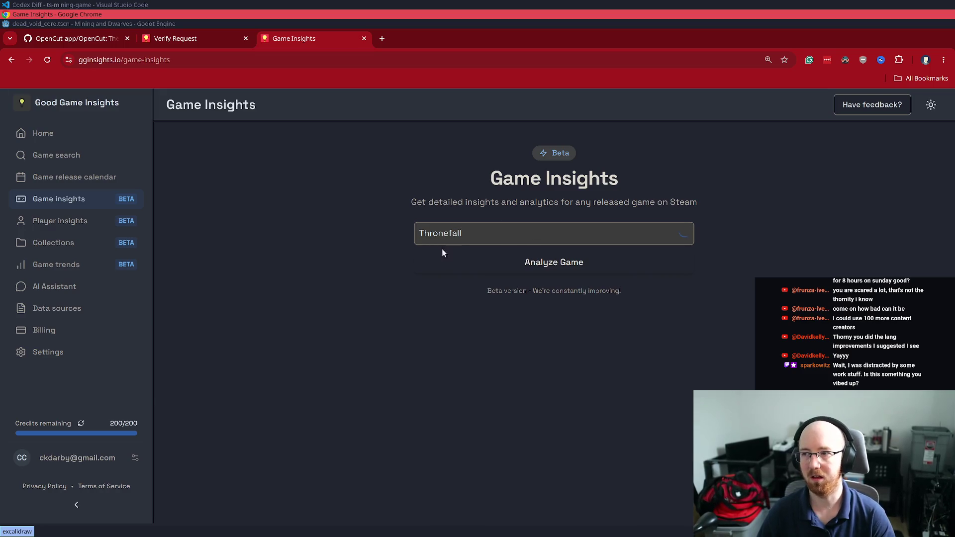
Step back and forward through the tab's history to reach an empty Game Insights search page
right_click(11, 59)
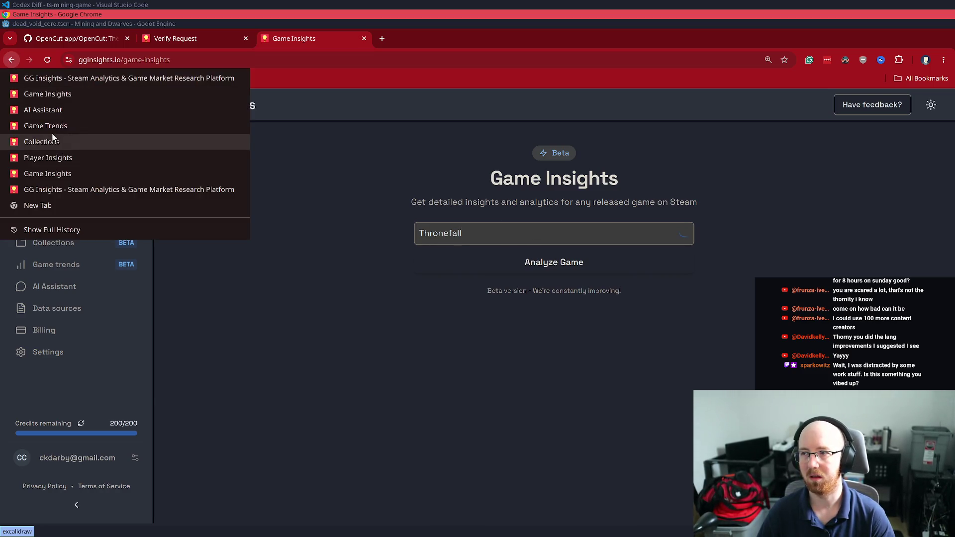
left_click(56, 94)
left_click(11, 60)
left_click(11, 60)
left_click(11, 59)
left_click(11, 60)
left_click(11, 60)
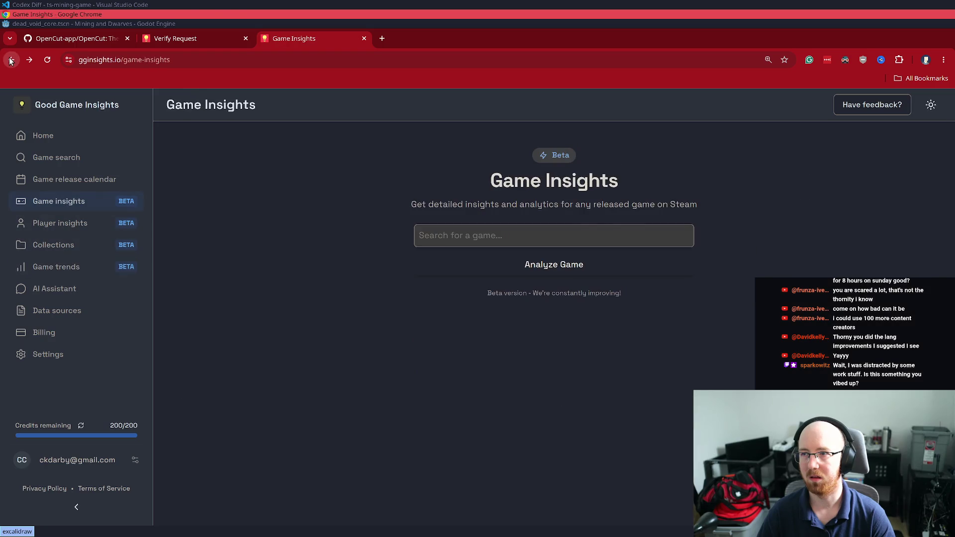
left_click(11, 60)
left_click(11, 60)
left_click(23, 59)
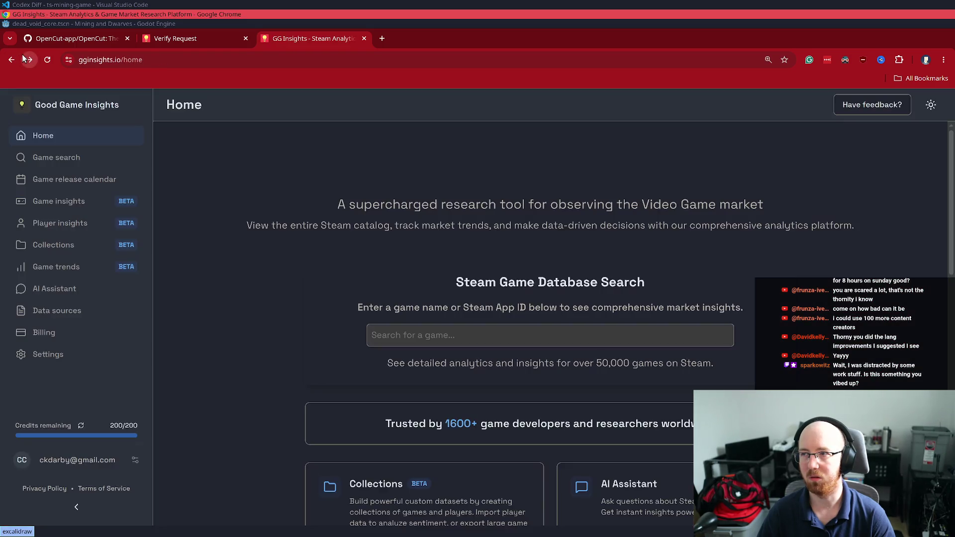
left_click(64, 202)
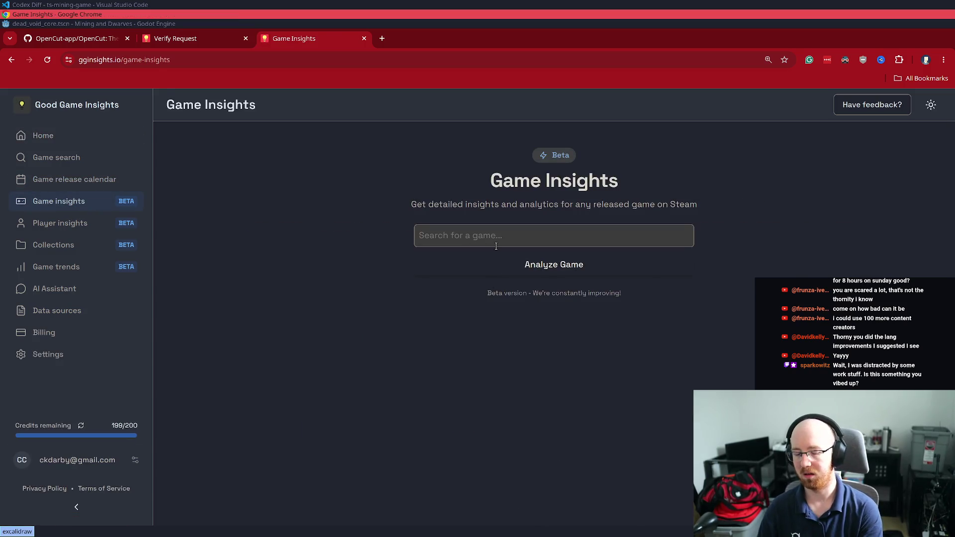
Search for 'Walking Trade' and pick The Walking Trade from the suggestion list
type("Walking Trade")
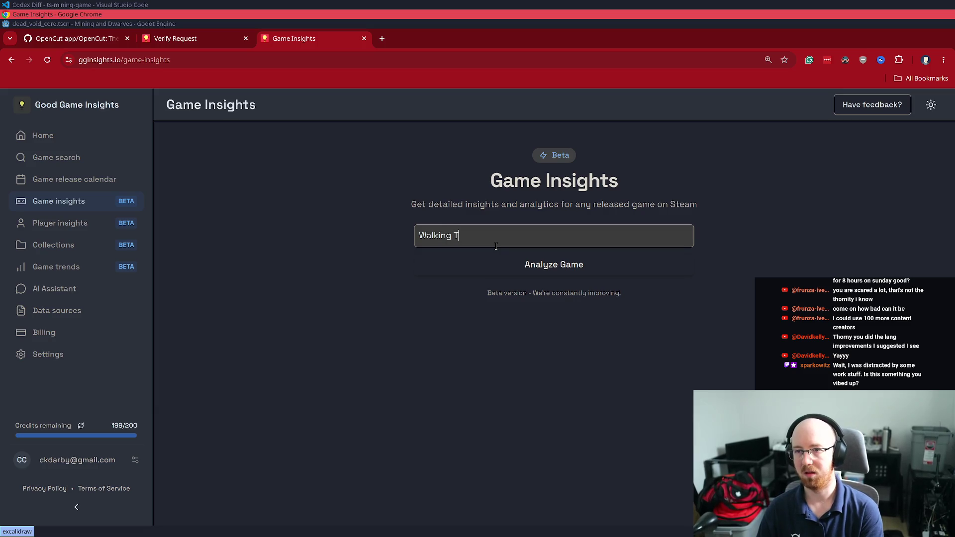
key("ctrl+a")
type("Thronefall")
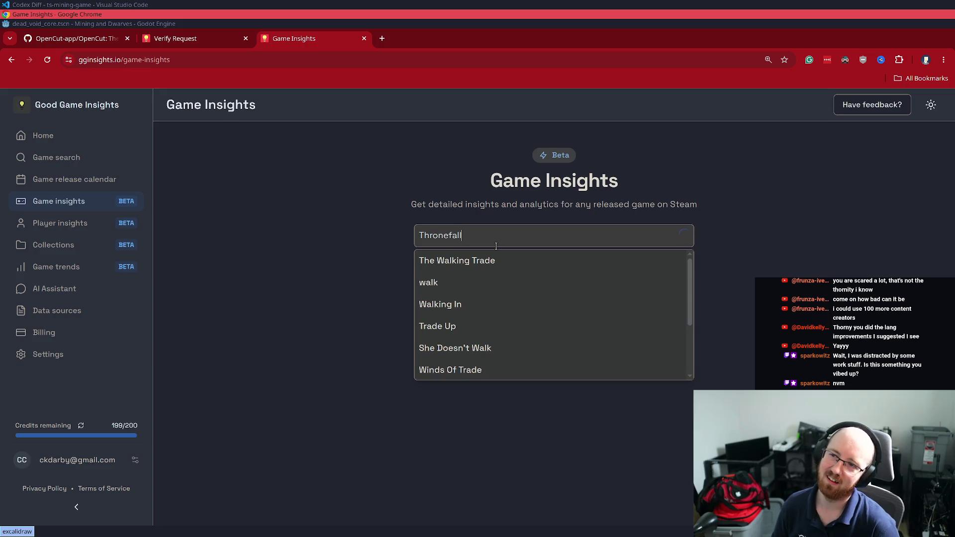
left_click(491, 253)
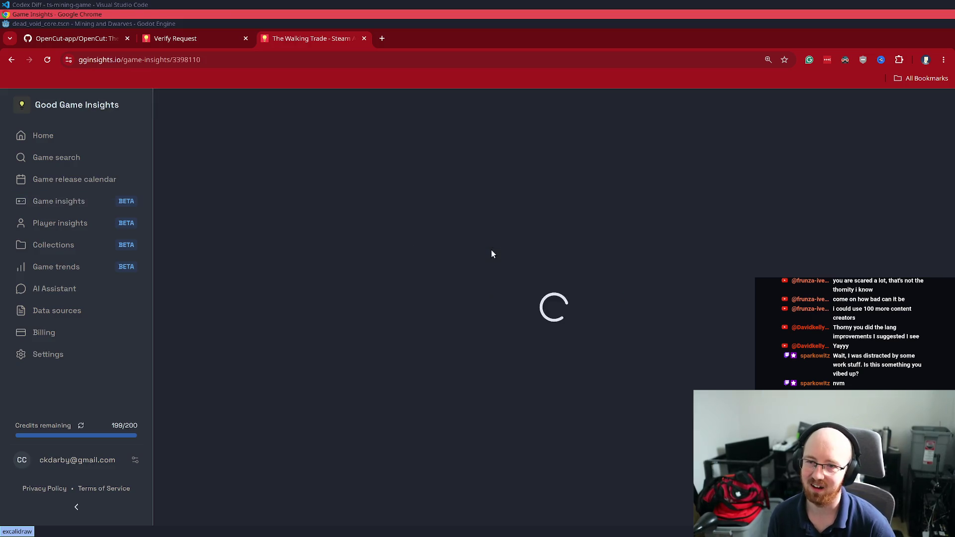
Skim the top of The Walking Trade report, then jump to its Sales Estimates section
scroll(514, 362, "down", 12)
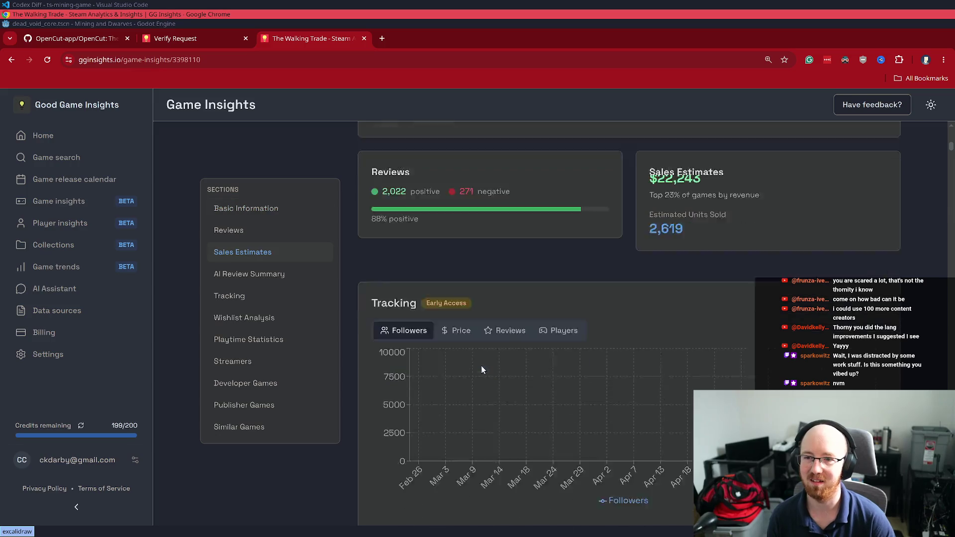
scroll(551, 504, "up", 5)
scroll(550, 430, "down", 12)
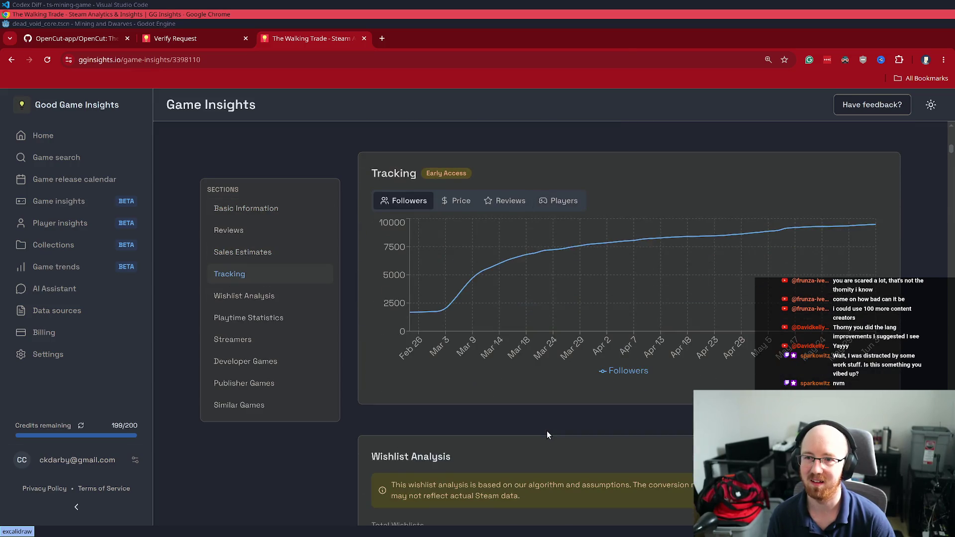
scroll(548, 419, "up", 6)
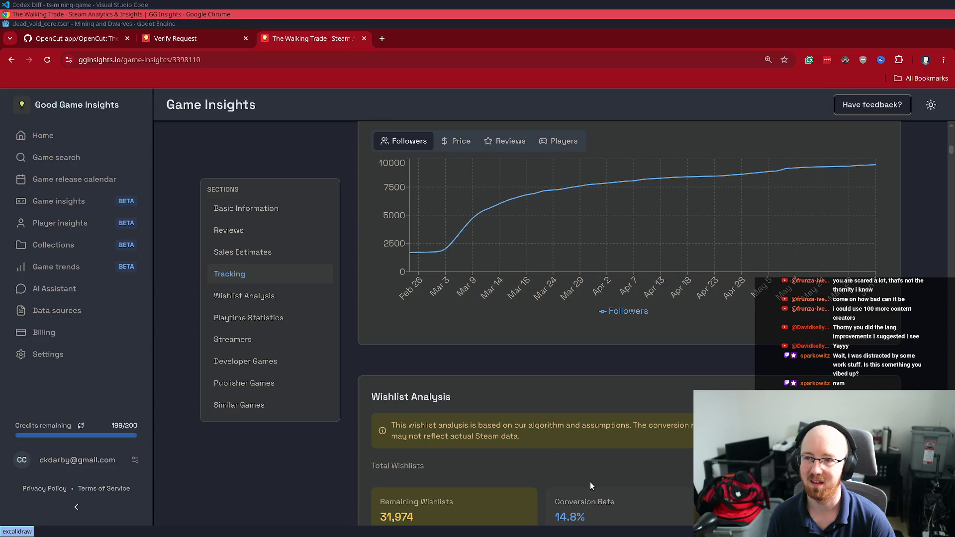
left_click(248, 251)
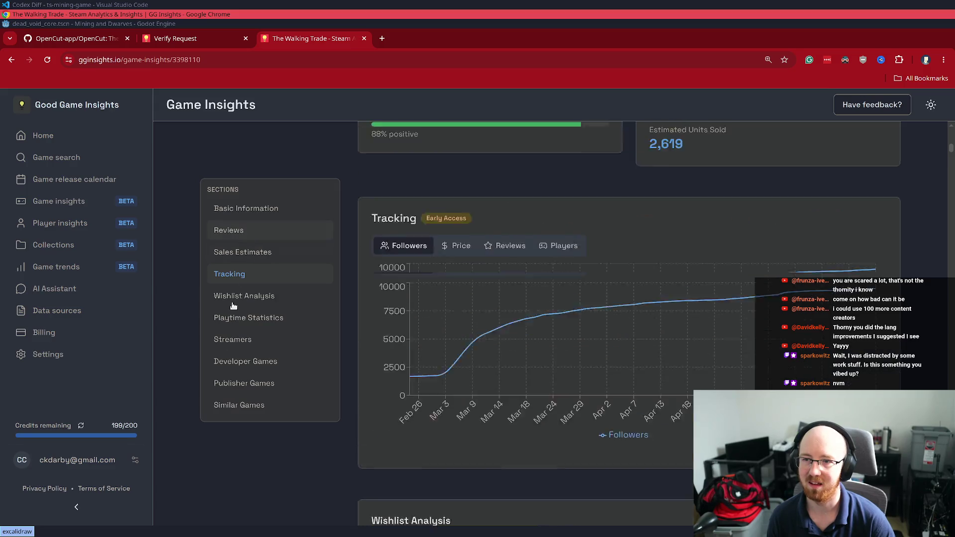
Scroll through followers and wishlists down to Microwave Games' two titles totalling $38,177
scroll(425, 230, "up", 5)
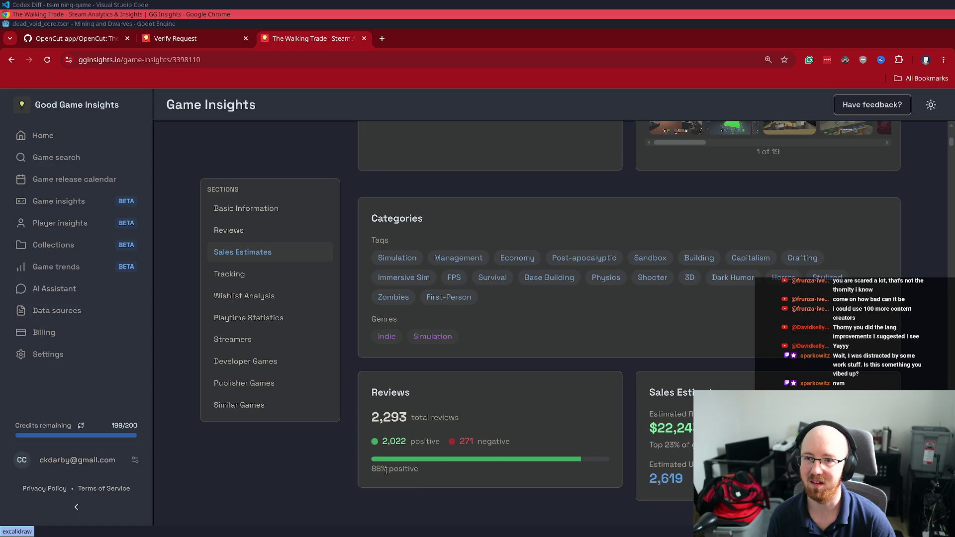
scroll(534, 303, "down", 2)
scroll(637, 361, "up", 5)
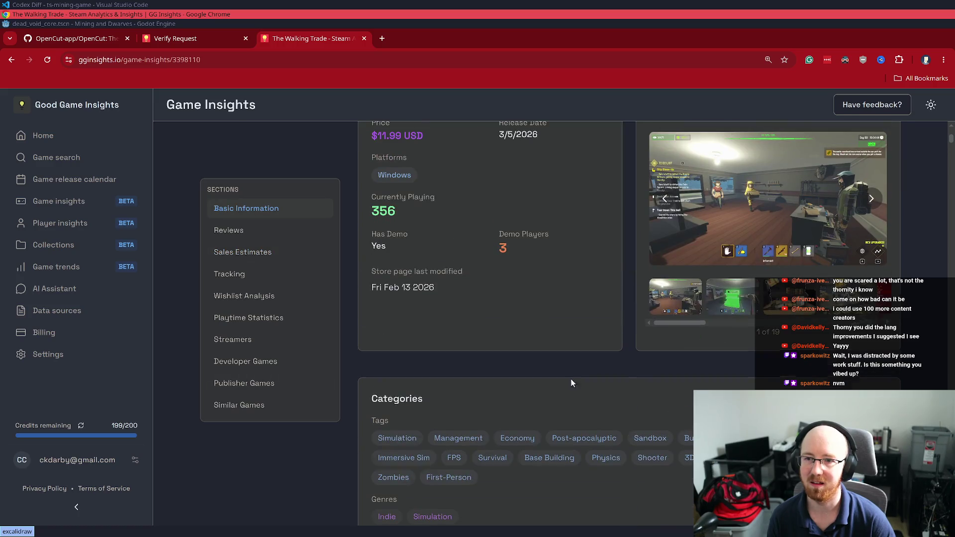
scroll(569, 389, "up", 5)
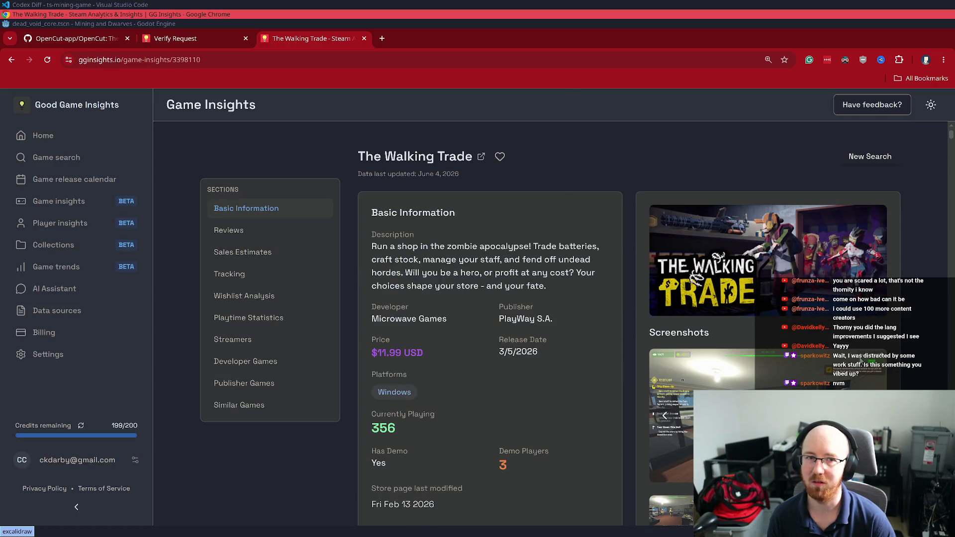
scroll(875, 378, "down", 15)
scroll(881, 368, "down", 5)
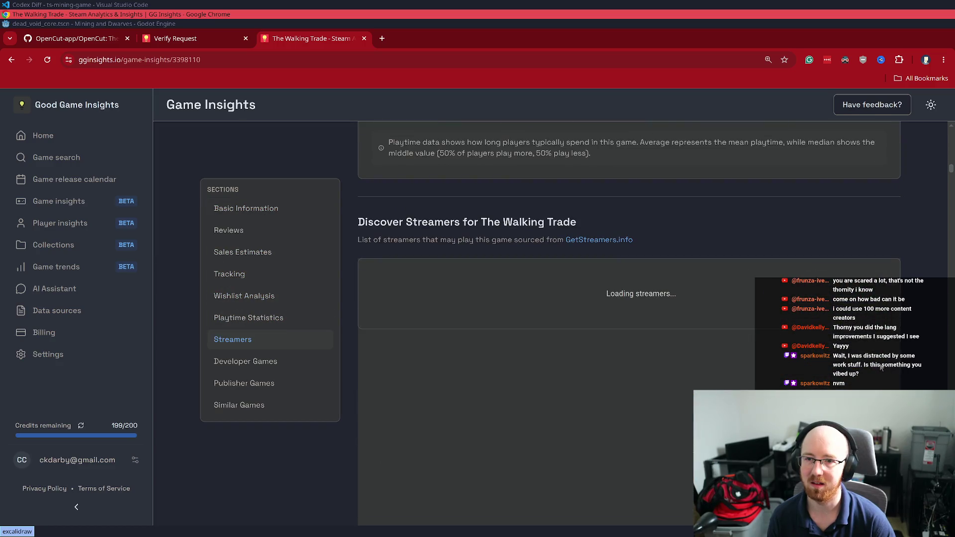
scroll(881, 365, "down", 5)
scroll(881, 365, "down", 5)
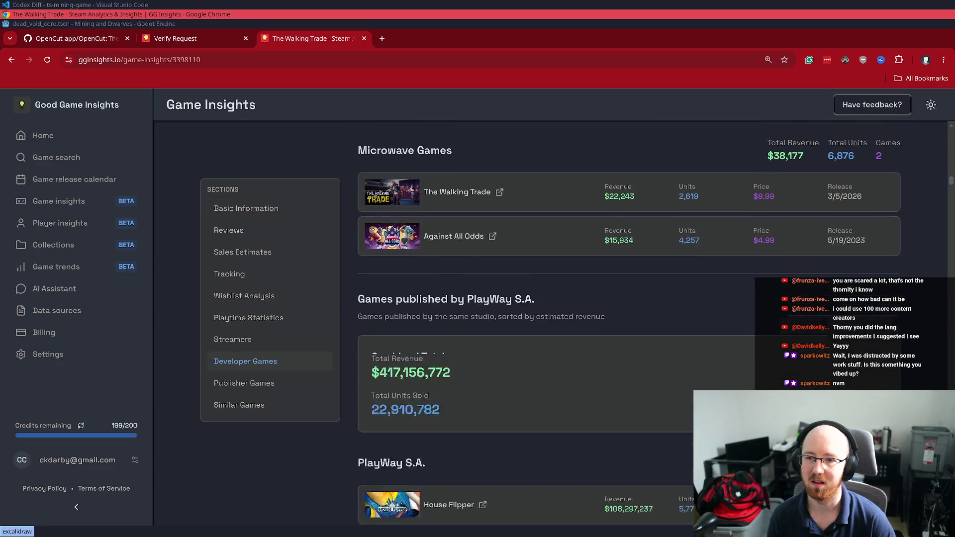
Highlight PlayWay S.A.'s combined revenue and units figures in the publisher games list
scroll(878, 368, "down", 5)
scroll(823, 383, "up", 5)
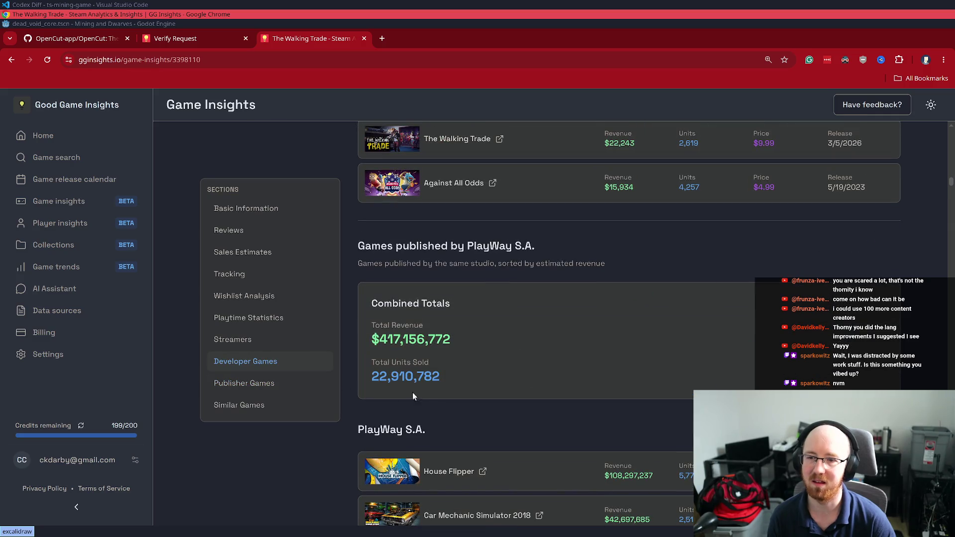
left_click_drag(398, 393, 392, 314)
left_click_drag(473, 245, 518, 246)
left_click(564, 267)
Scroll back and forth through PlayWay's published games and the Similar Games list
scroll(597, 322, "down", 5)
scroll(546, 318, "down", 20)
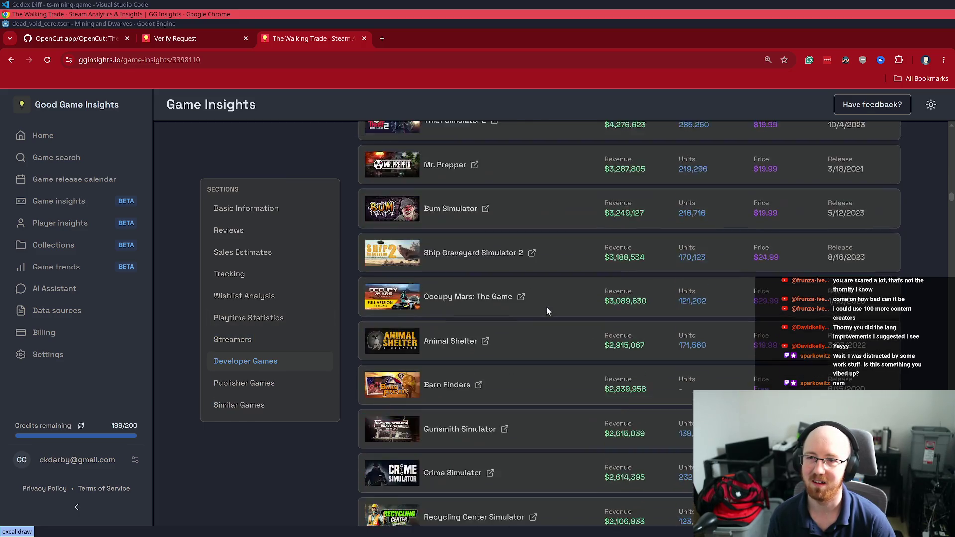
scroll(554, 303, "up", 20)
scroll(565, 301, "up", 5)
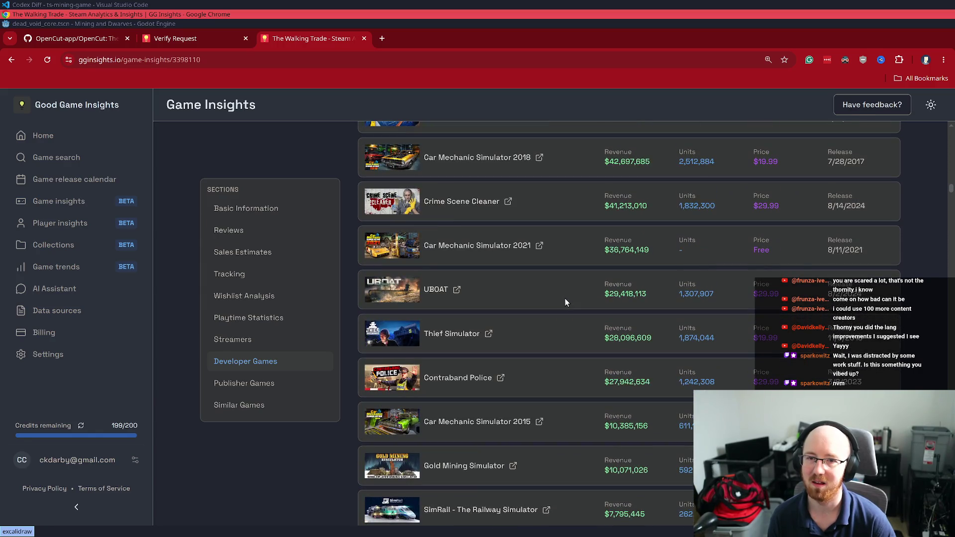
scroll(657, 382, "up", 3)
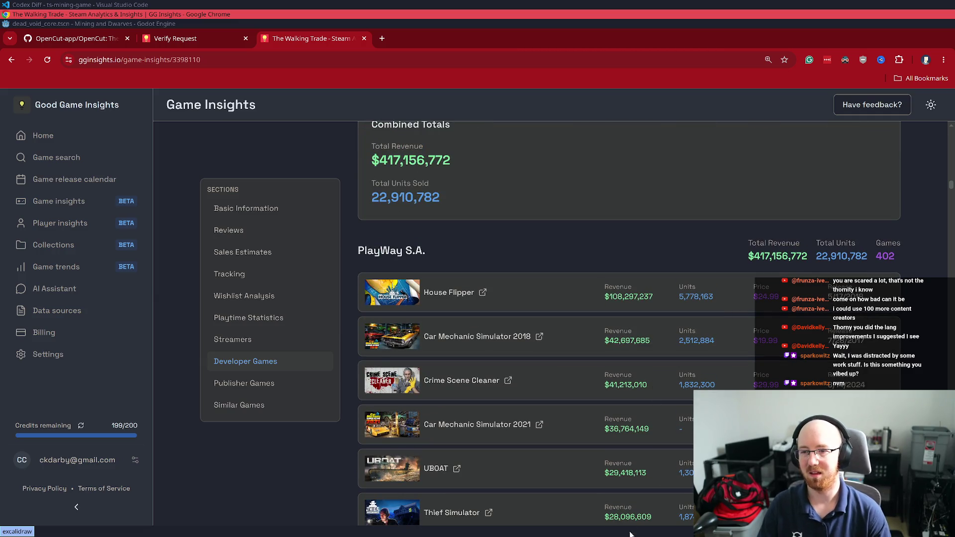
scroll(637, 452, "down", 6)
scroll(637, 452, "down", 20)
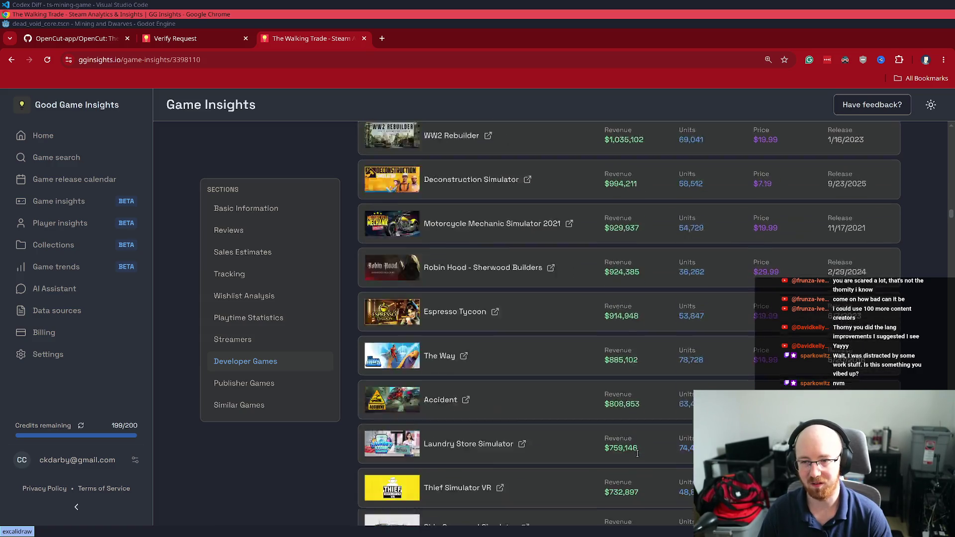
scroll(636, 454, "down", 20)
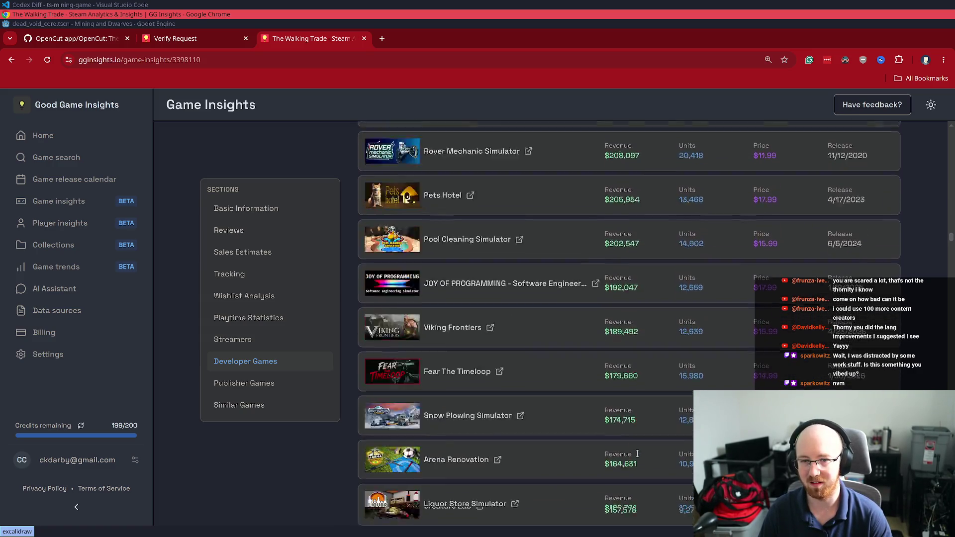
Scroll to the end of Similar Games, then close The Walking Trade and Verify Request tabs
scroll(637, 453, "down", 20)
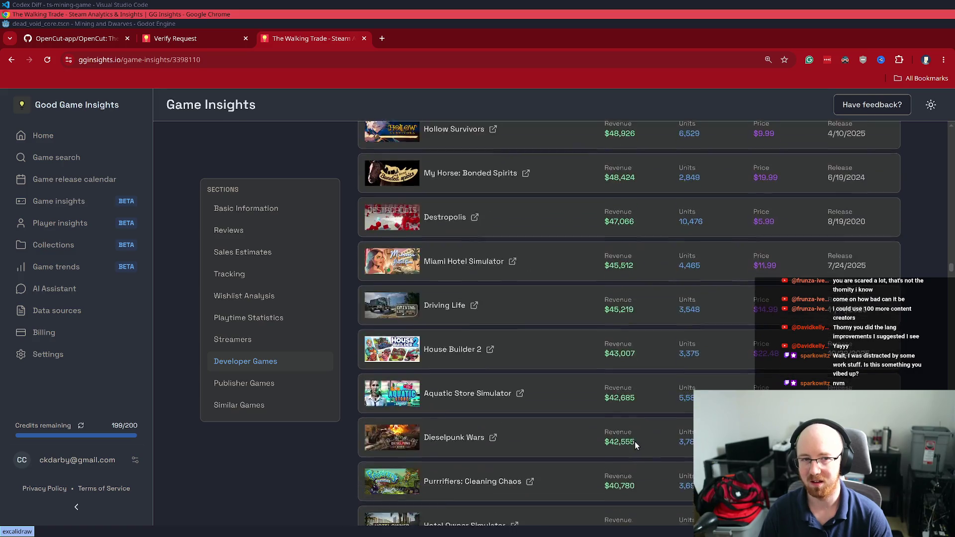
scroll(635, 440, "down", 20)
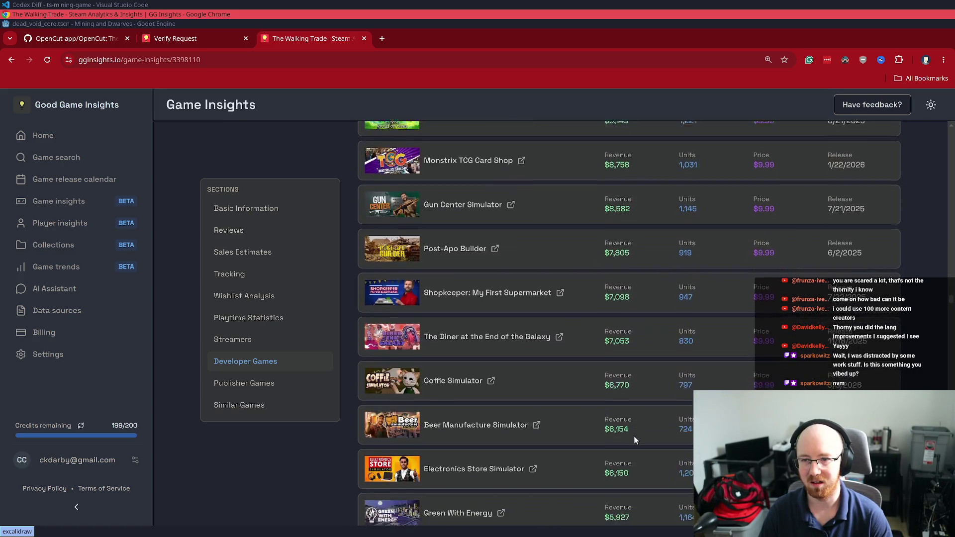
scroll(633, 436, "down", 2)
scroll(950, 309, "down", 15)
scroll(629, 324, "down", 10)
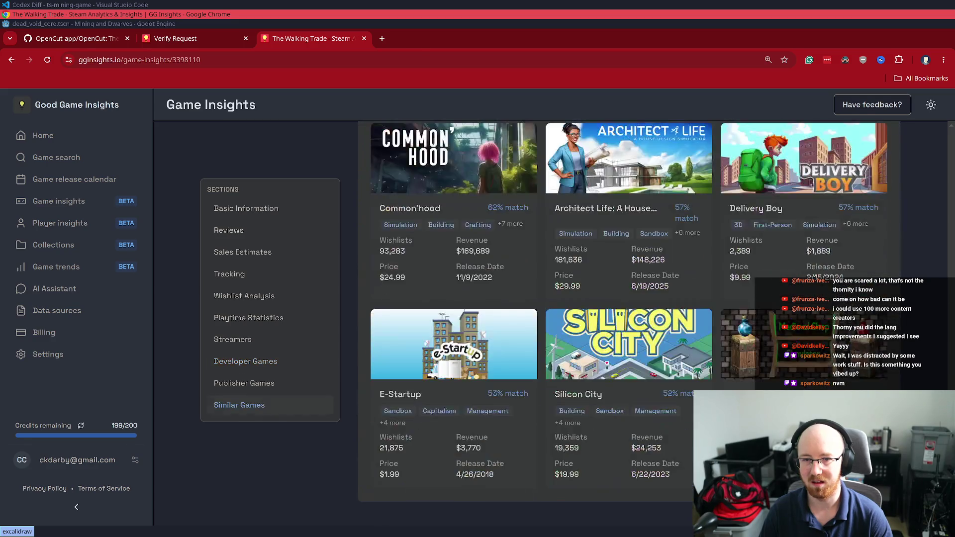
scroll(629, 323, "up", 5)
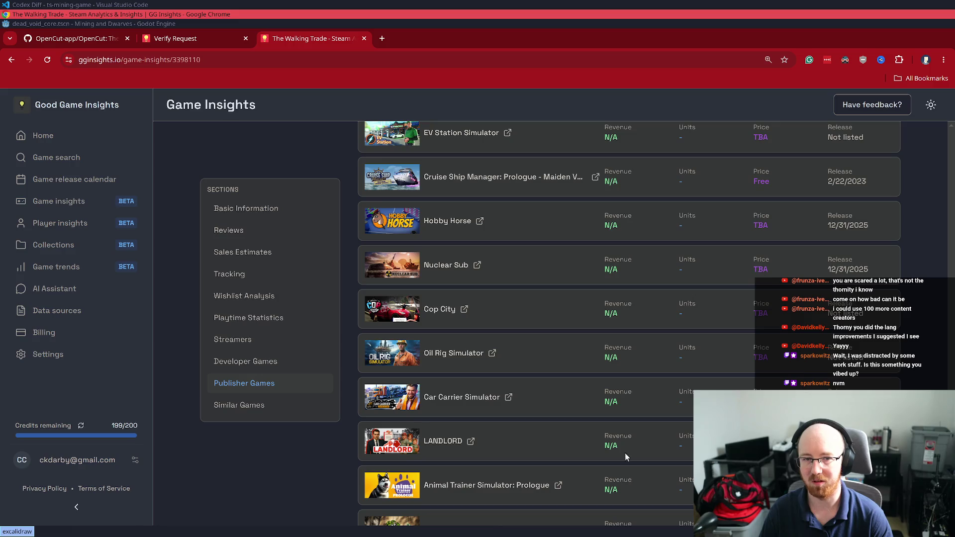
key("ctrl+w")
key("ctrl+w")
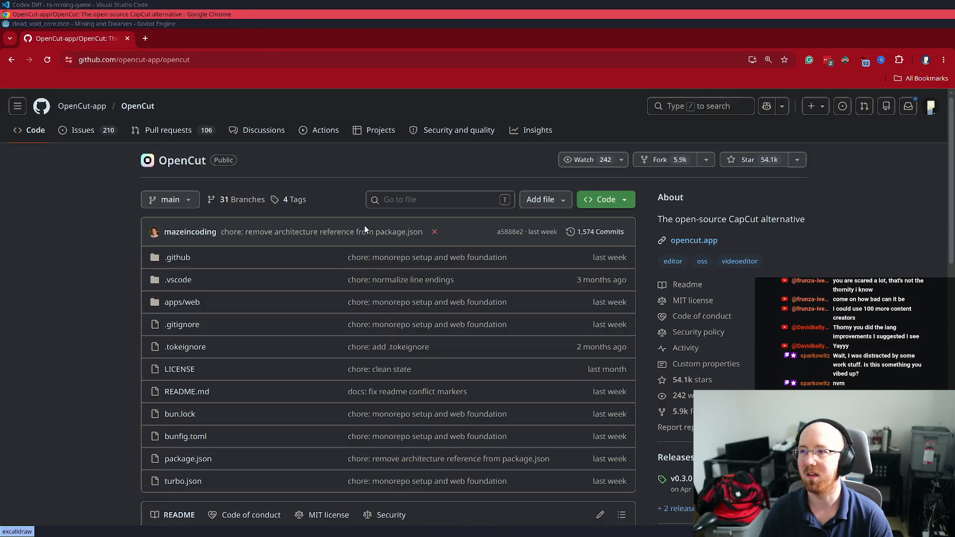
key("ctrl+w")
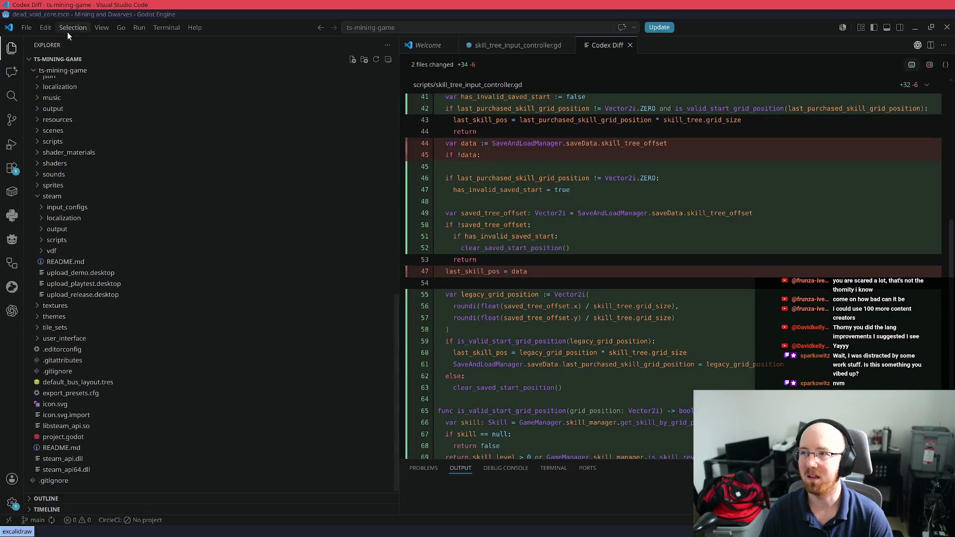